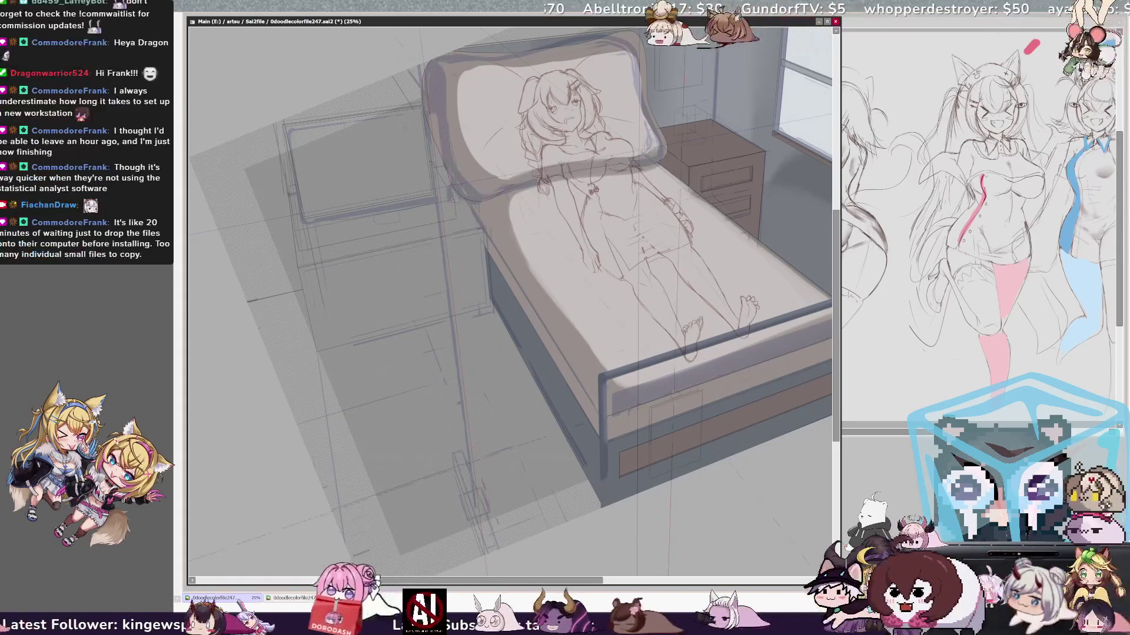
# - Mirror the canvas to check the drawing, flip it back, and add a small stroke
pyautogui.press('h')
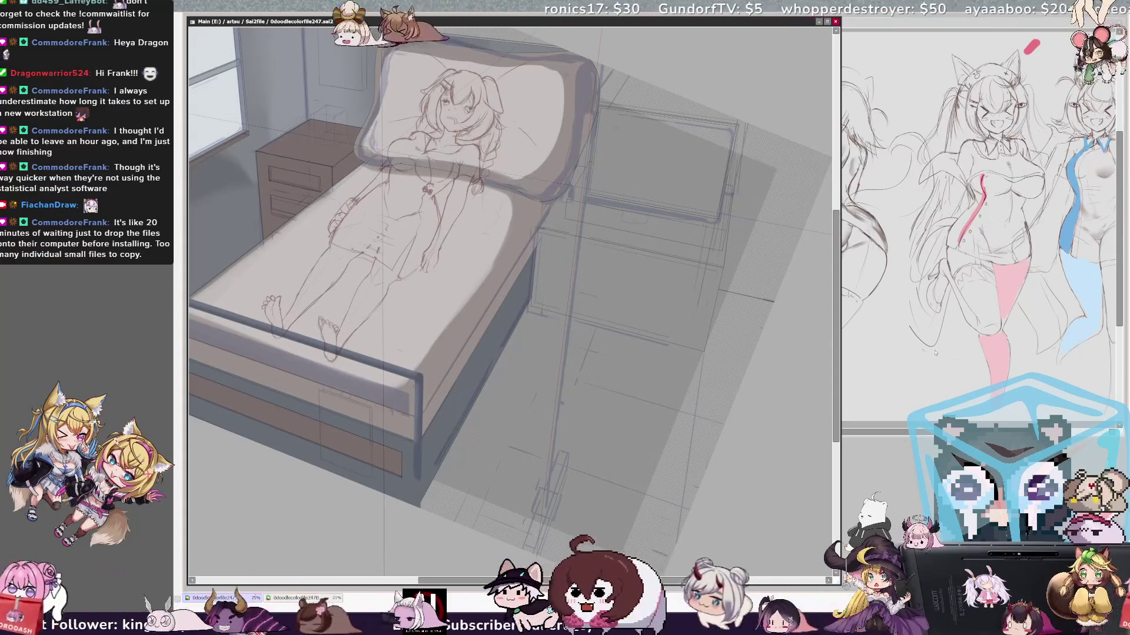
pyautogui.press('h')
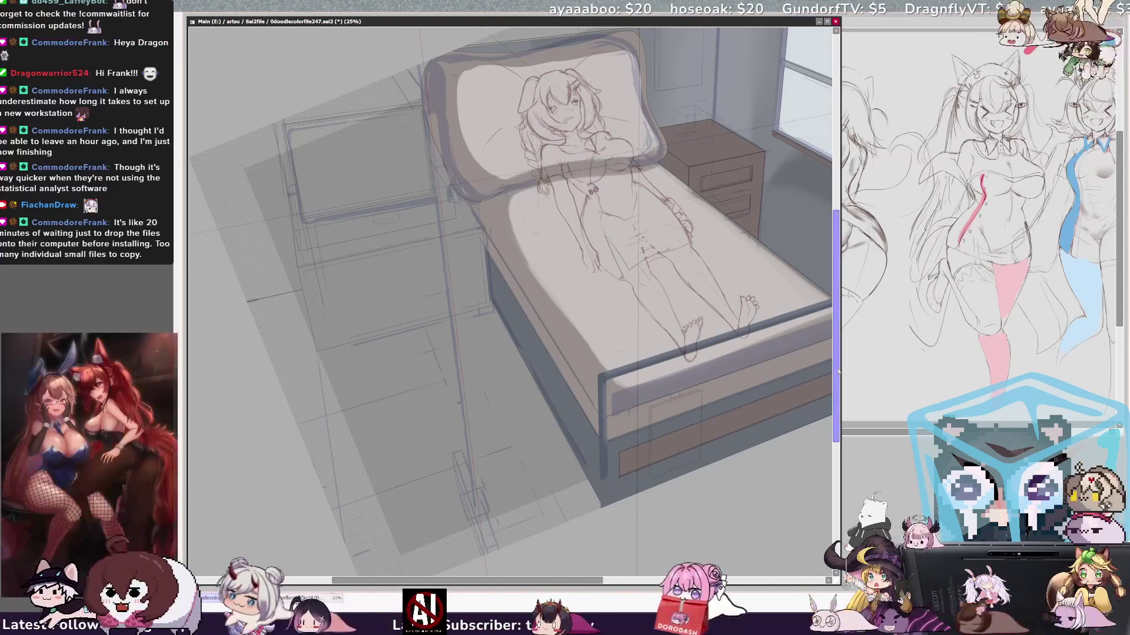
pyautogui.moveTo(837, 388); pyautogui.dragTo(835, 385)
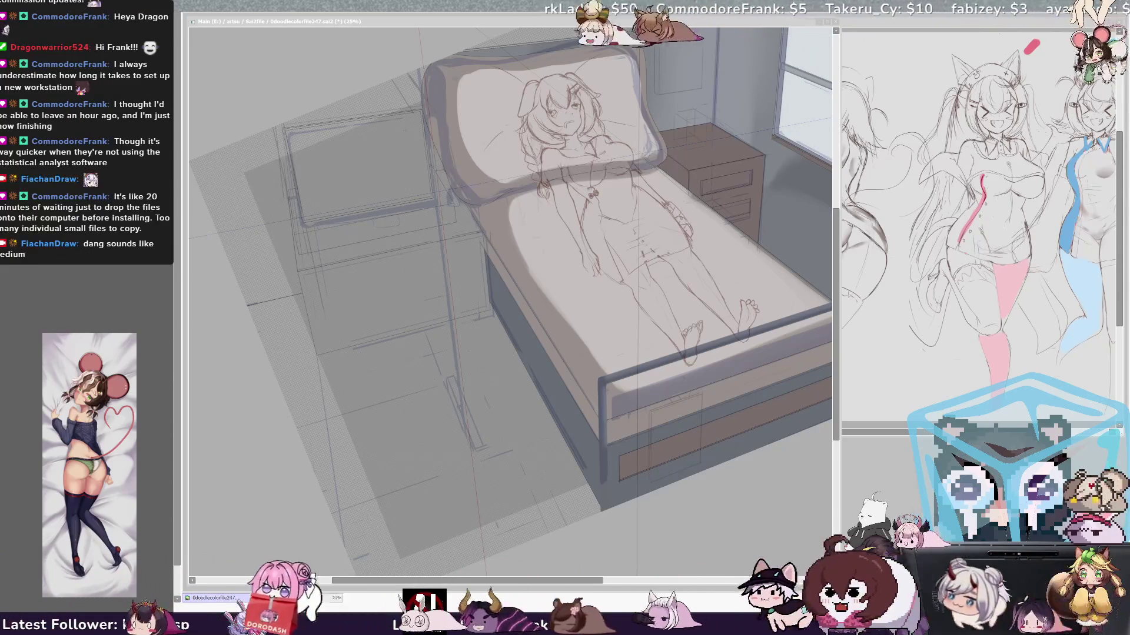
# - Zoom the canvas in on the bed and girl to 29.7%
pyautogui.hotkey('alt', 'Tab')
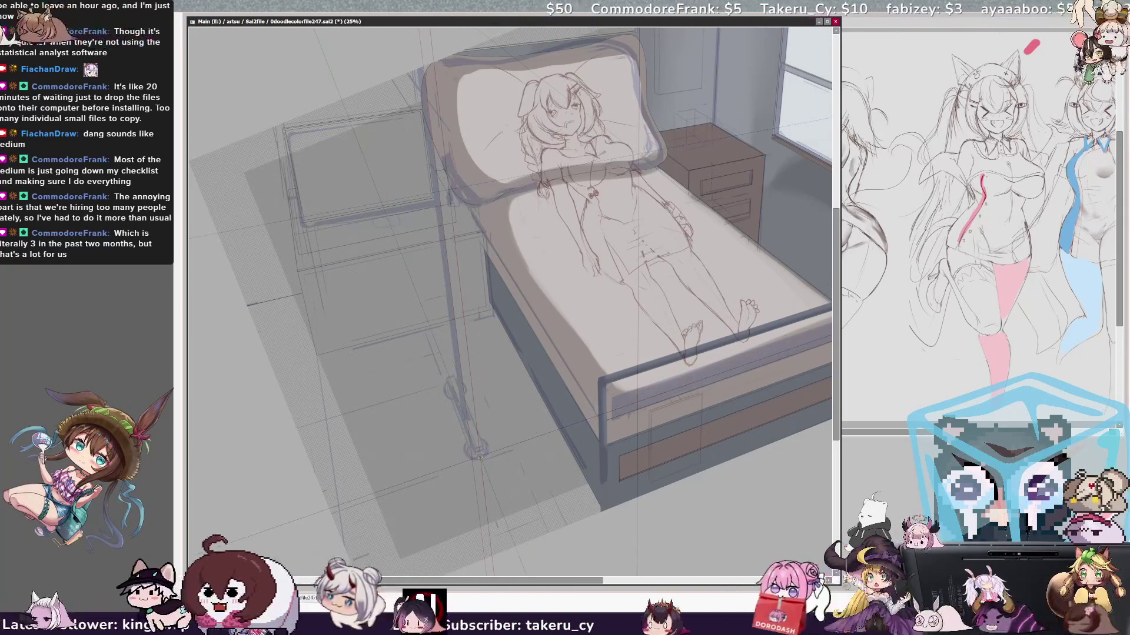
pyautogui.hotkey('ctrl', '-')
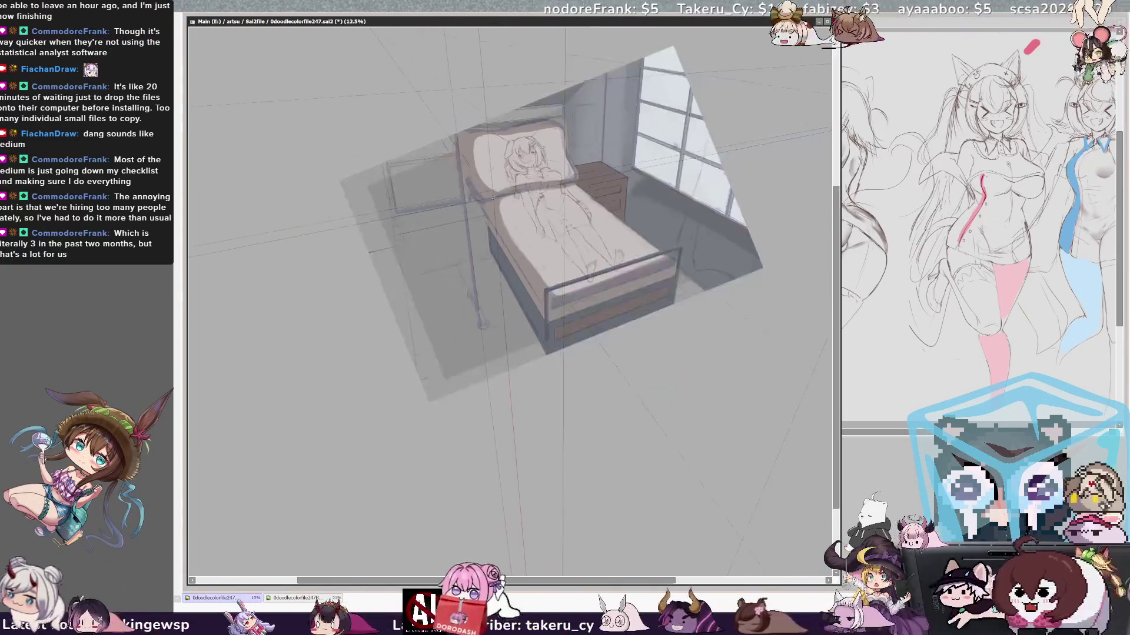
pyautogui.scroll(3, 486, 184)
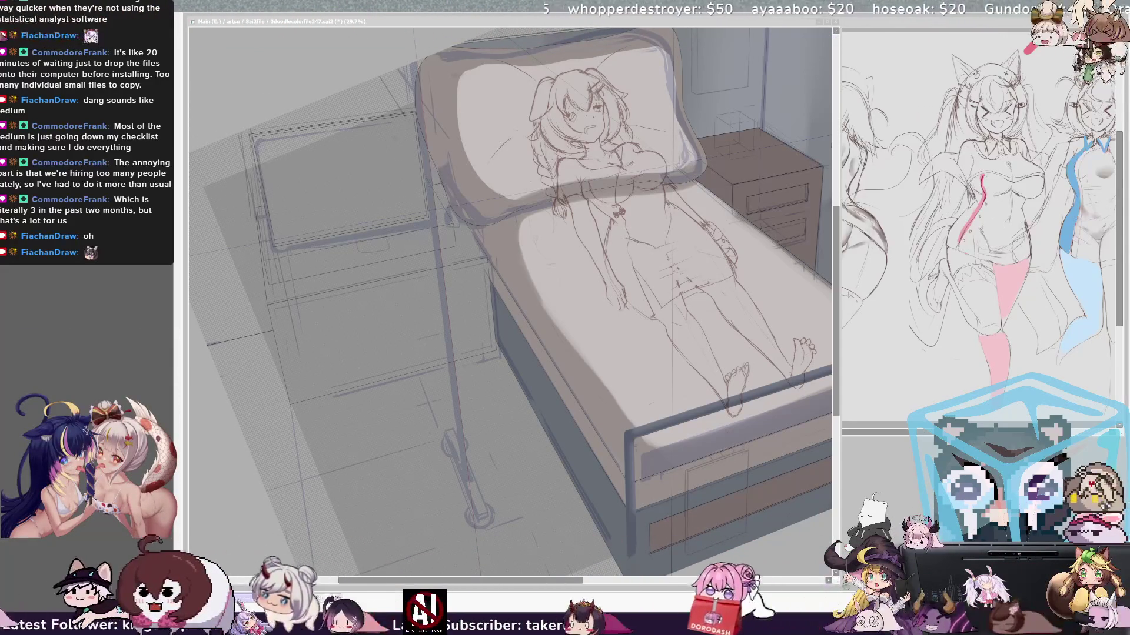
# - Draw a thin line down the IV stand leg and a short stroke at its foot, then check it mirrored
pyautogui.click(500, 433)
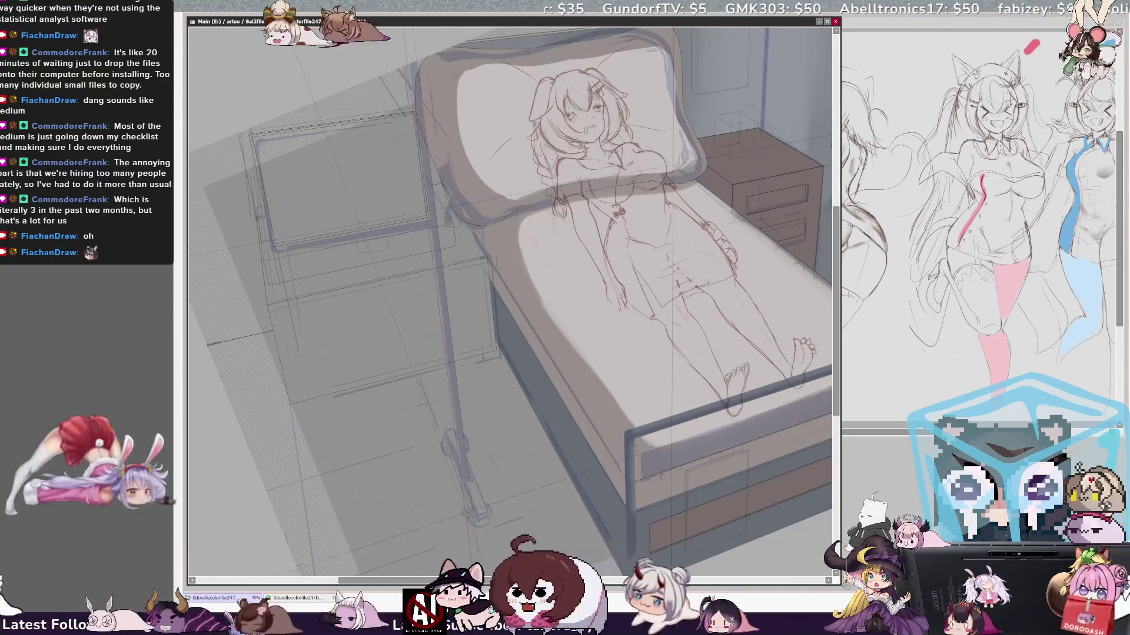
pyautogui.moveTo(469, 350); pyautogui.dragTo(485, 505)
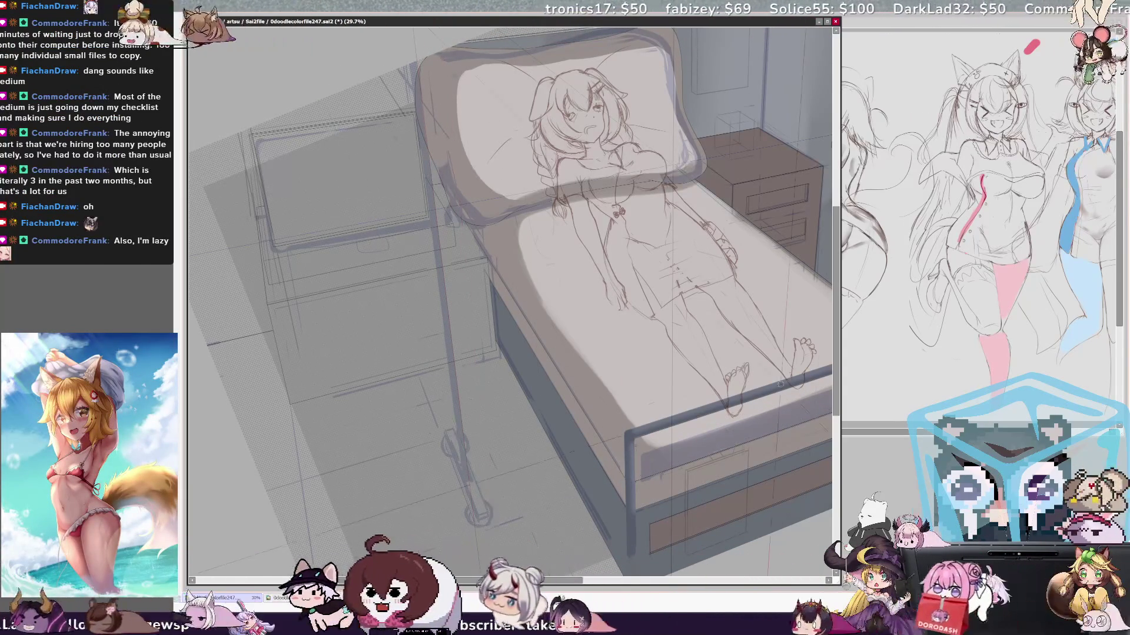
pyautogui.moveTo(573, 580); pyautogui.dragTo(603, 579)
pyautogui.press('Insert')
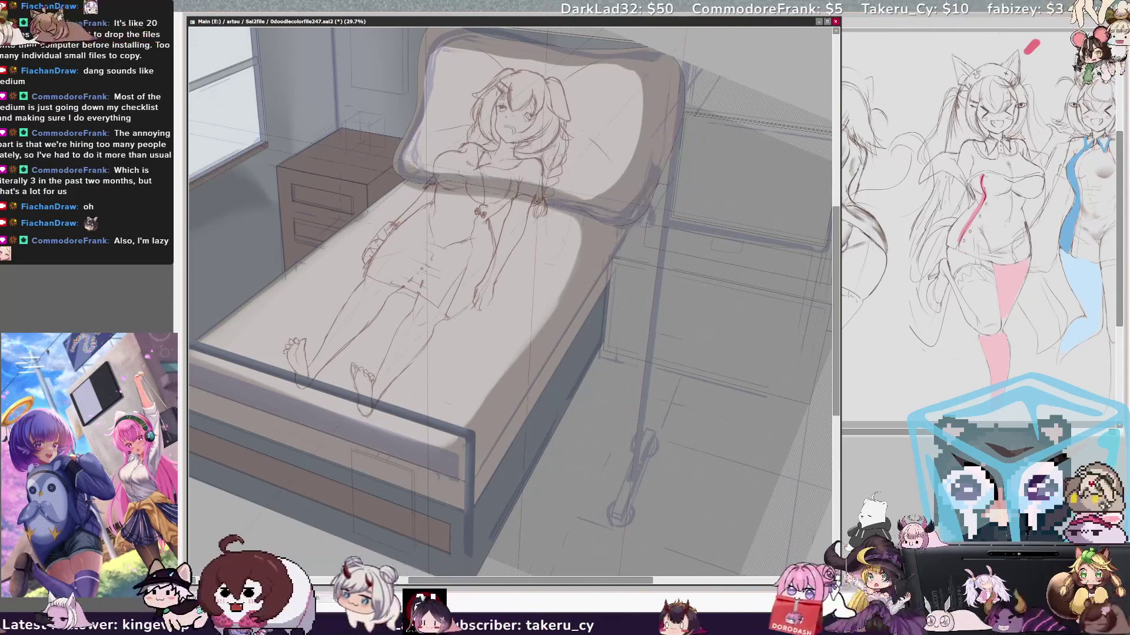
pyautogui.press('Insert')
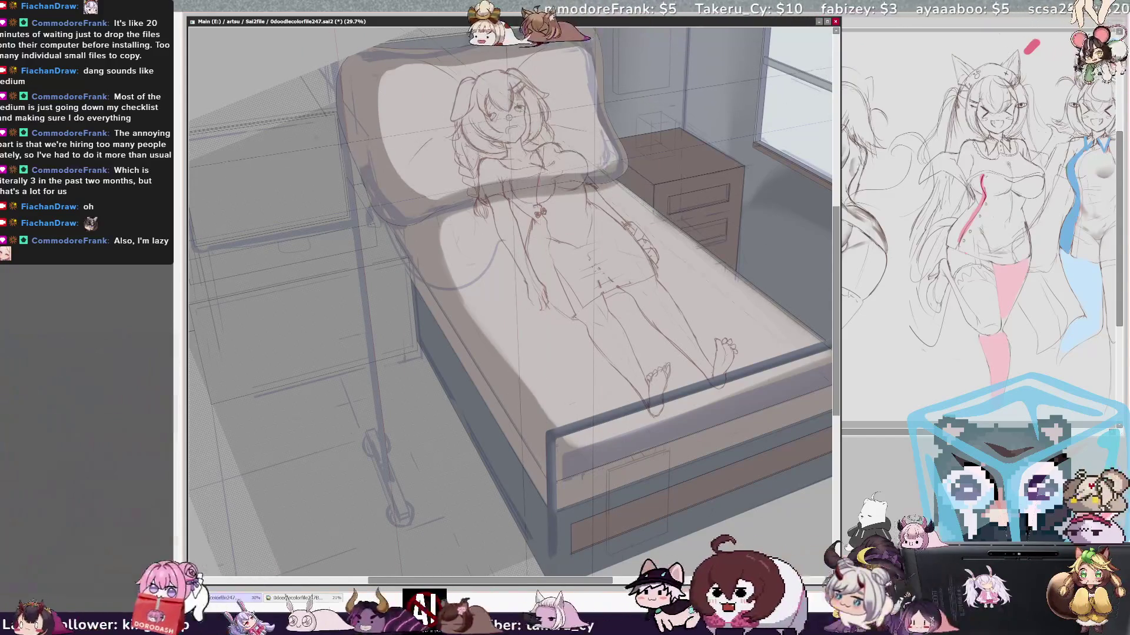
# - Add small pen strokes to the girl's face and check them in a mirrored view
pyautogui.moveTo(507, 112); pyautogui.dragTo(518, 129)
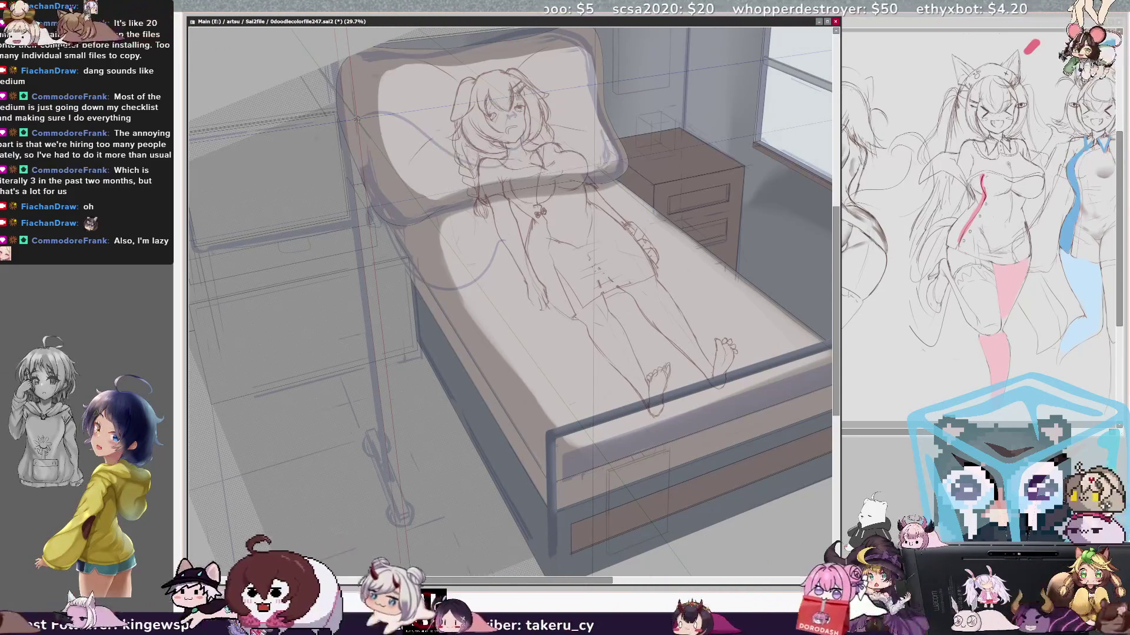
pyautogui.press('h')
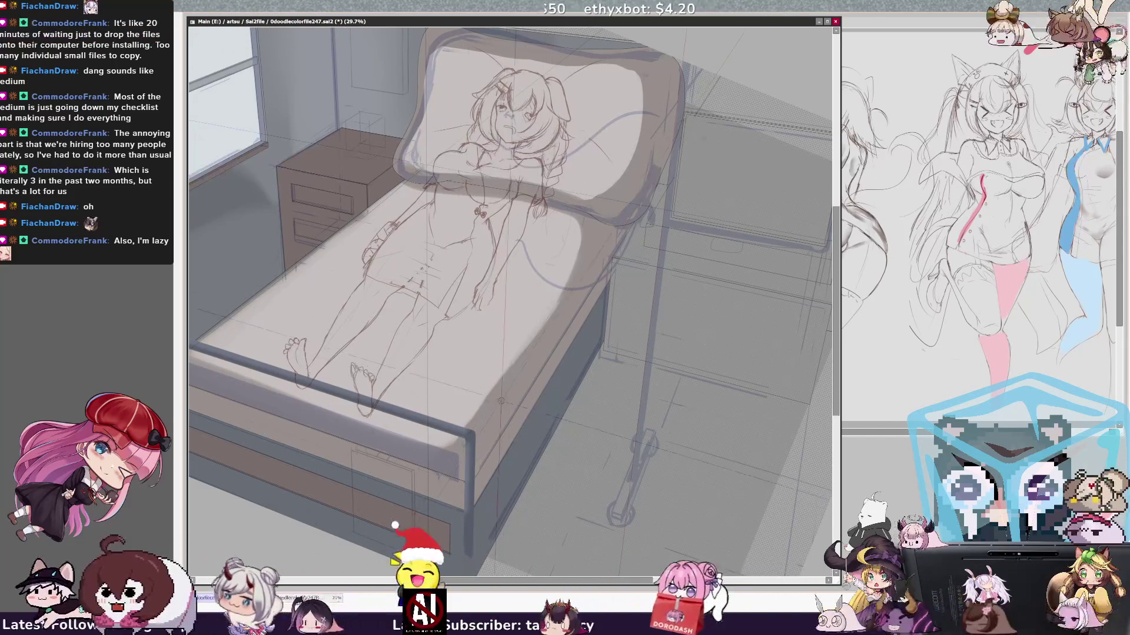
pyautogui.press('h')
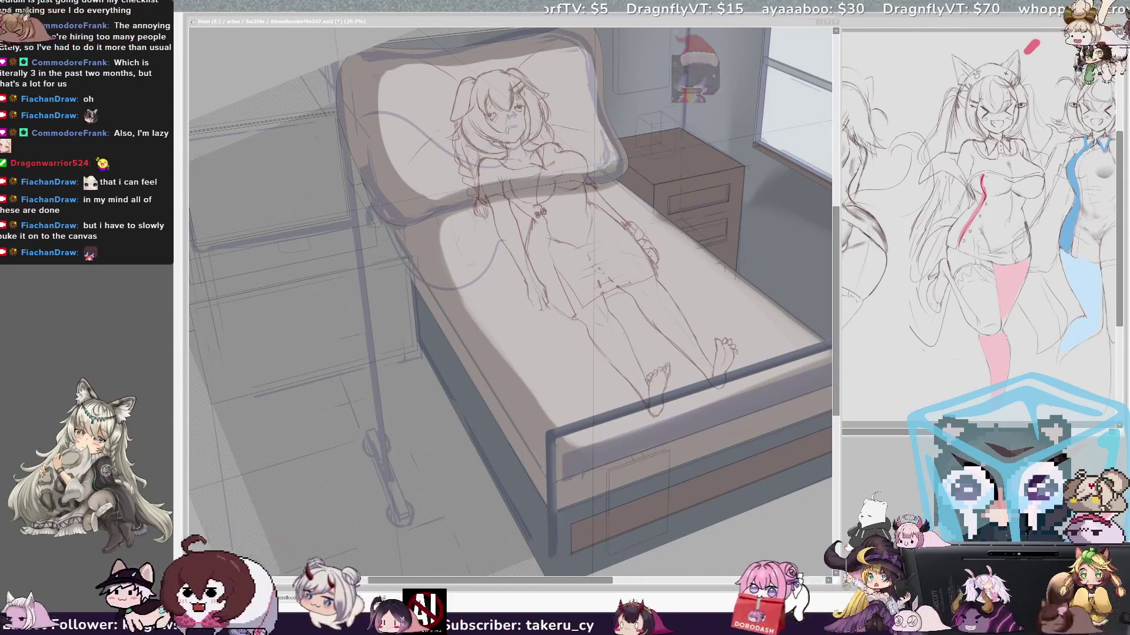
pyautogui.press('-')
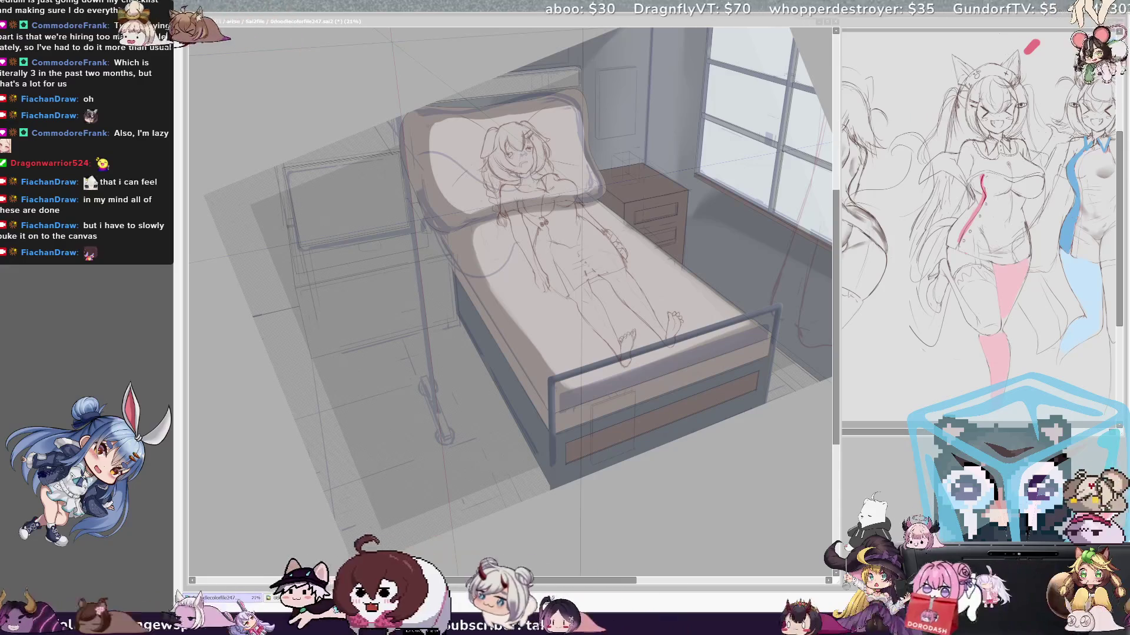
pyautogui.hotkey('alt', 'Tab')
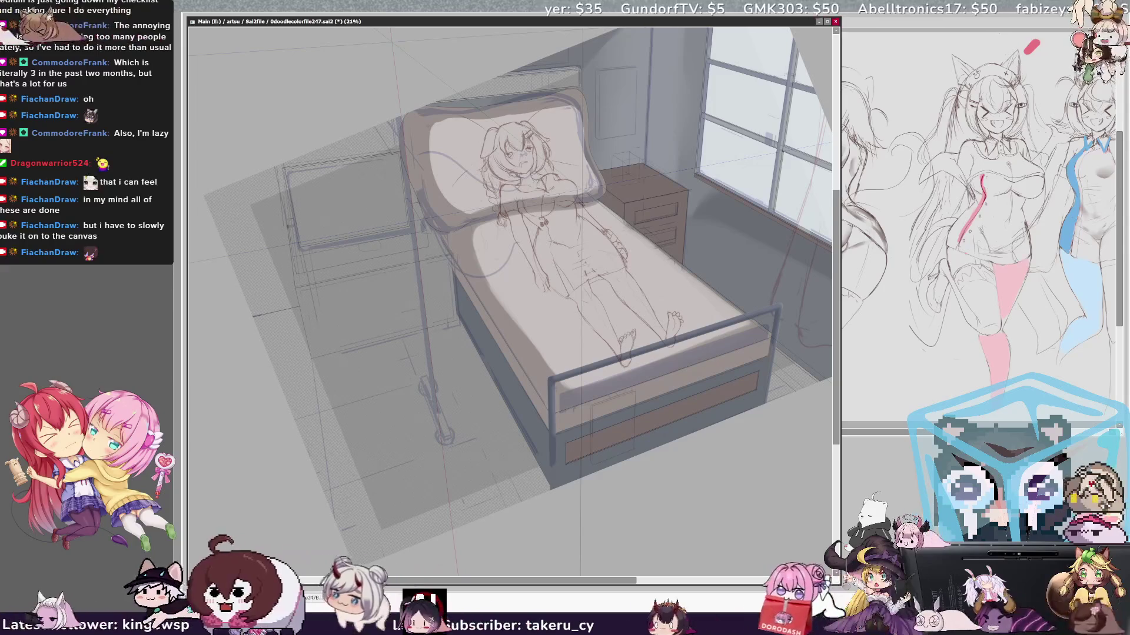
pyautogui.hotkey('alt', 'Tab')
pyautogui.hotkey('alt', 'Tab')
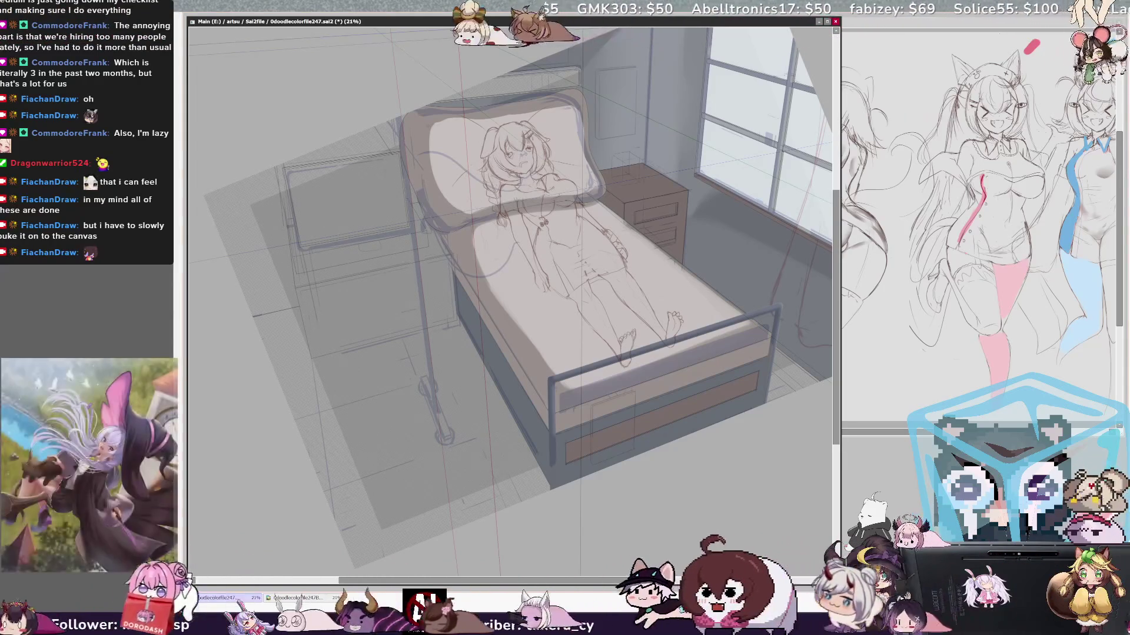
pyautogui.scroll(5, 565, 283)
pyautogui.moveTo(512, 353); pyautogui.dragTo(550, 244)
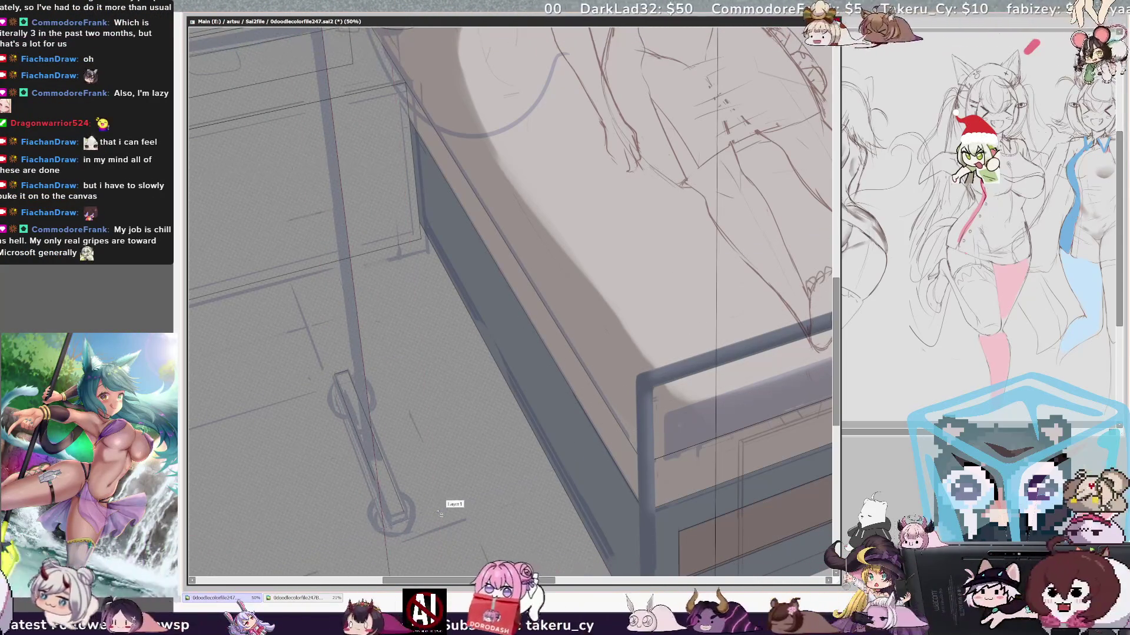
pyautogui.moveTo(441, 515)
pyautogui.mouseDown()
pyautogui.moveTo(468, 503)
pyautogui.moveTo(470, 456)
pyautogui.mouseUp()
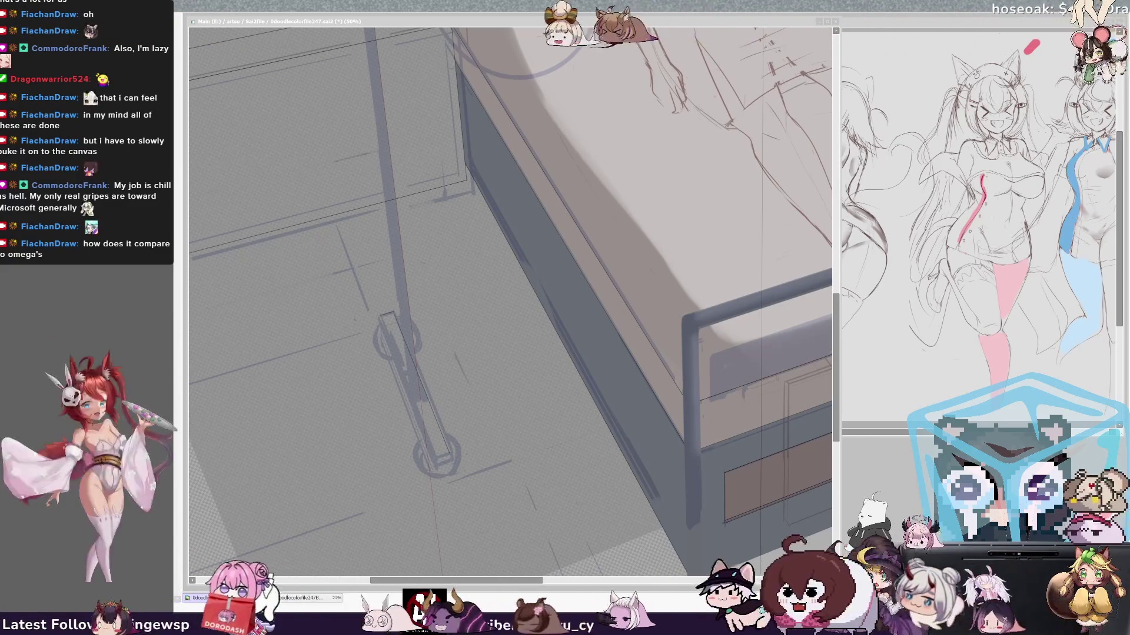
pyautogui.hscroll(-2, 511, 294)
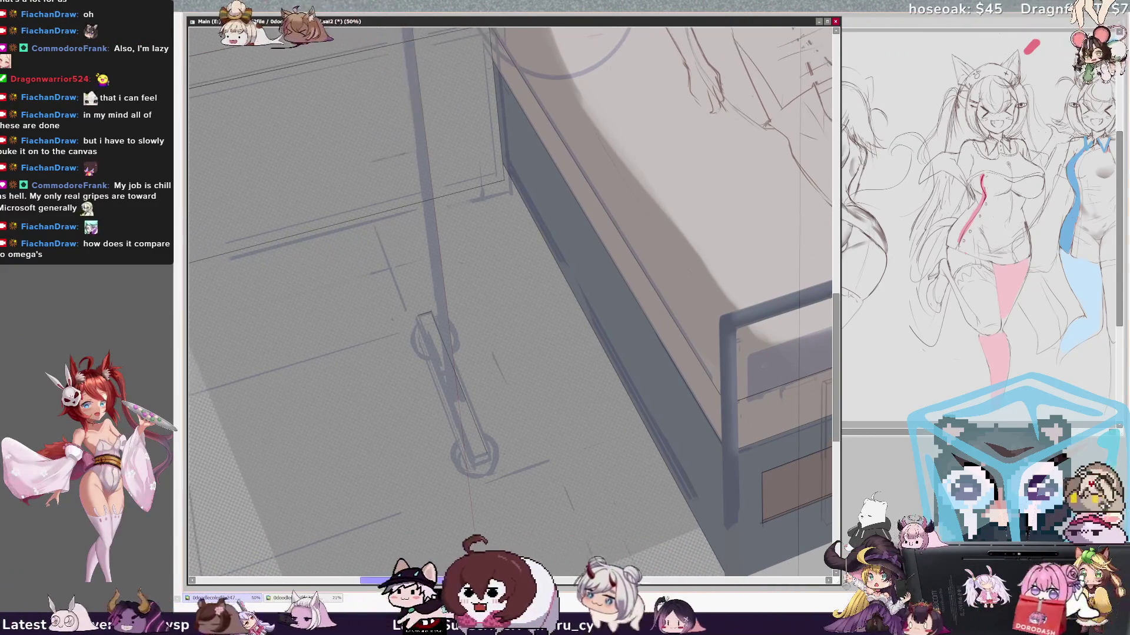
pyautogui.hotkey('ctrl', '+')
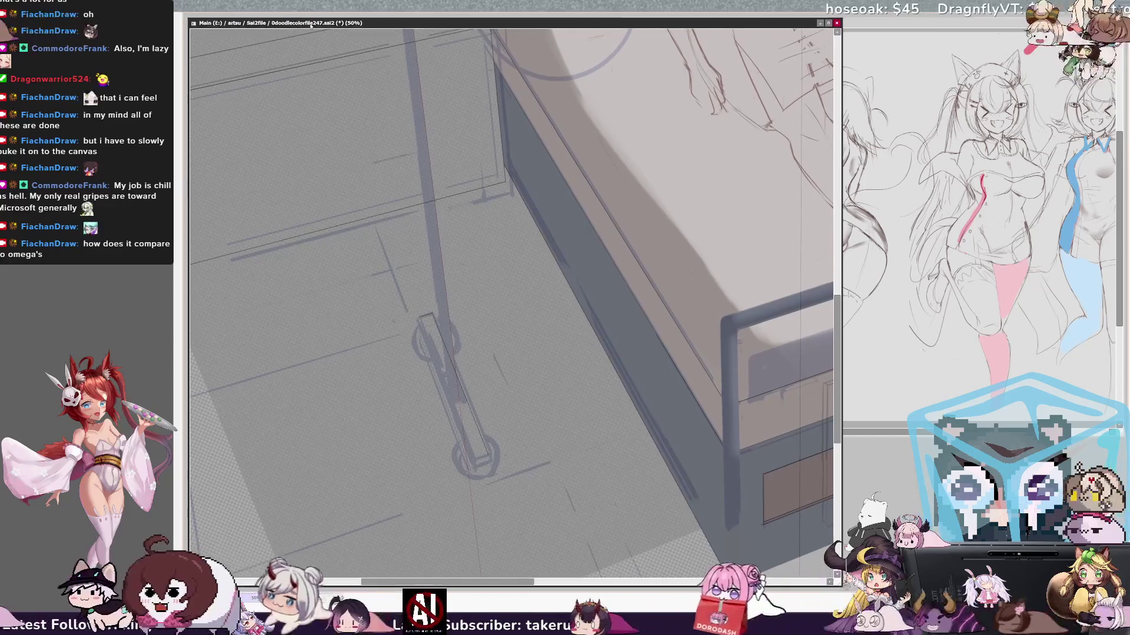
# - Zoom in on the stand base, show the perspective ruler, and sketch the base's right edge
pyautogui.hotkey('ctrl', '+')
pyautogui.scroll(-1, 511, 294)
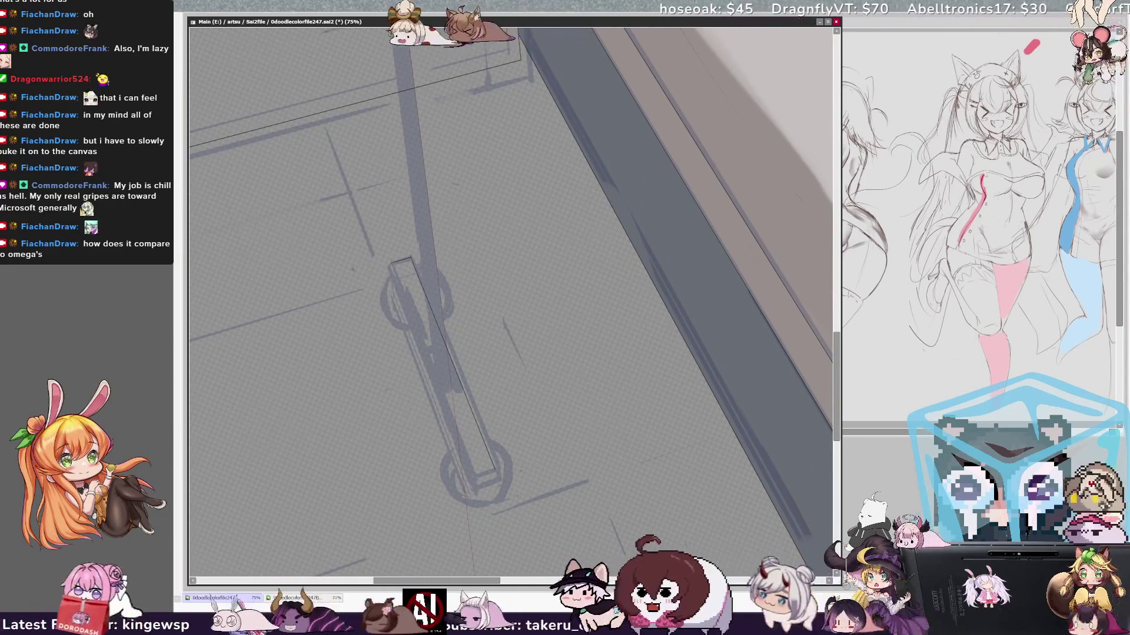
pyautogui.hotkey('ctrl', 'r')
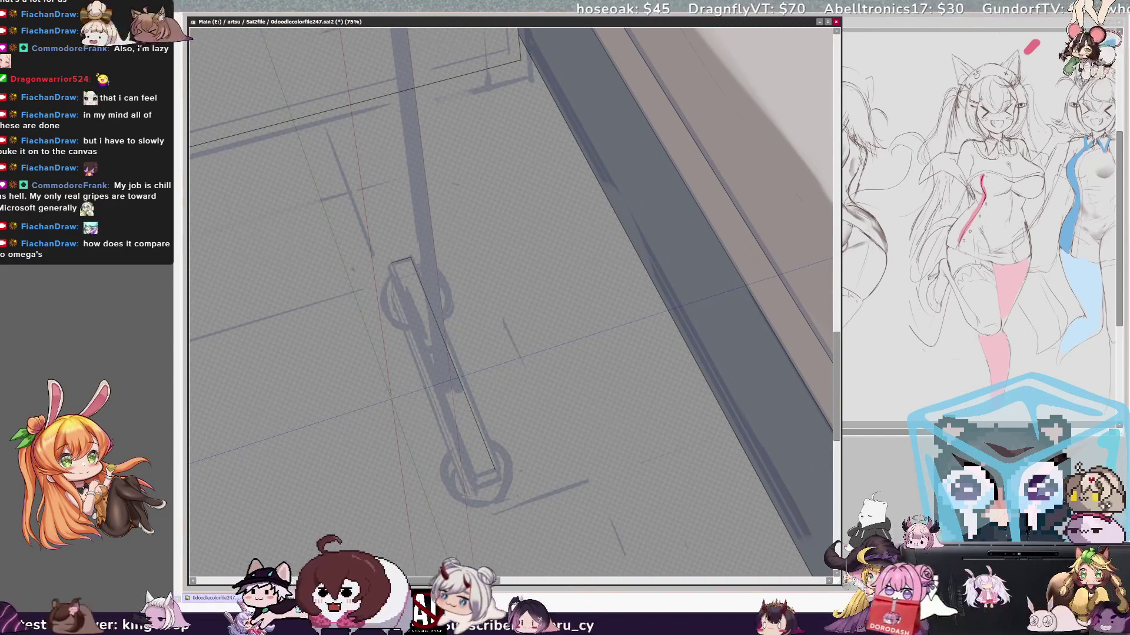
pyautogui.scroll(2, 510, 303)
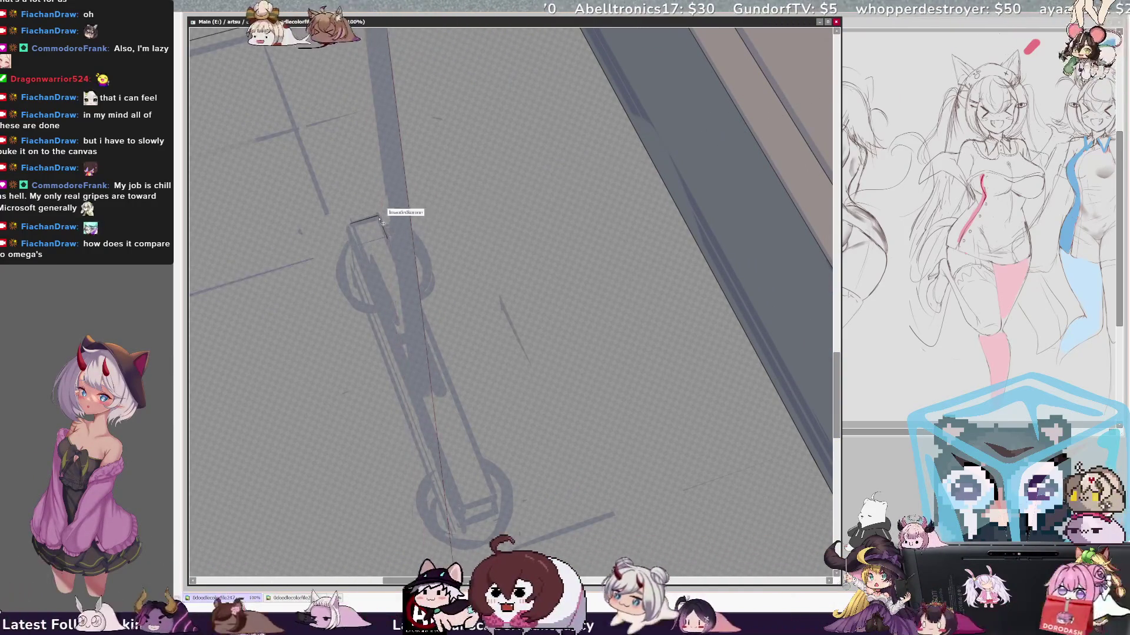
pyautogui.moveTo(380, 221); pyautogui.dragTo(414, 306)
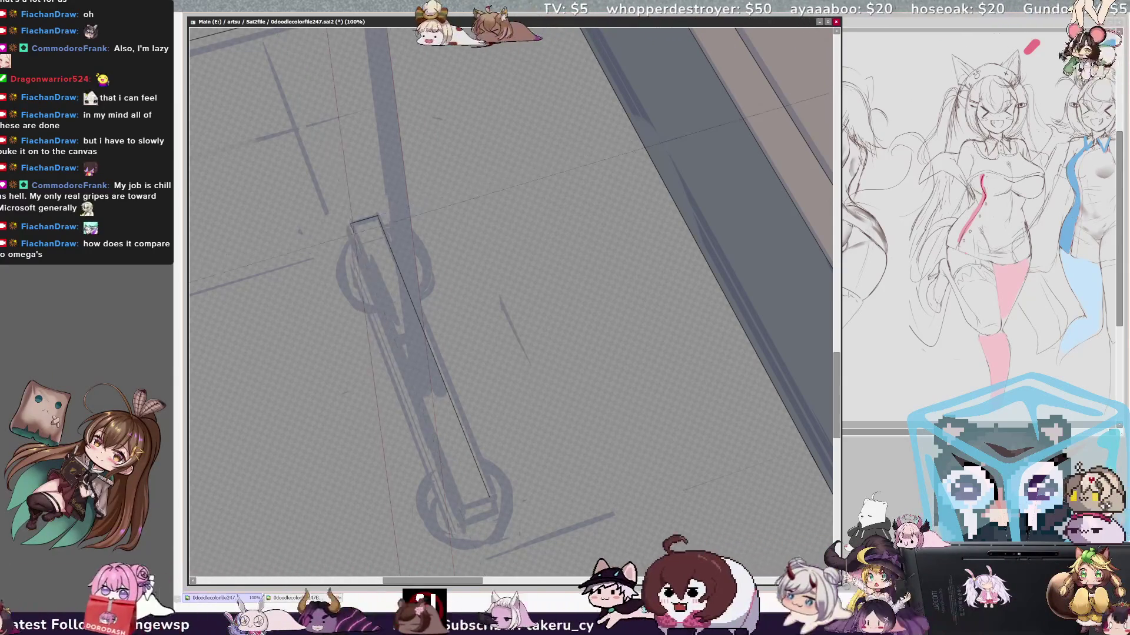
# - Draw construction lines along the floor perspective and ink the base box's right edge with a finer brush
pyautogui.moveTo(459, 506); pyautogui.dragTo(771, 402)
pyautogui.moveTo(333, 552); pyautogui.dragTo(830, 385)
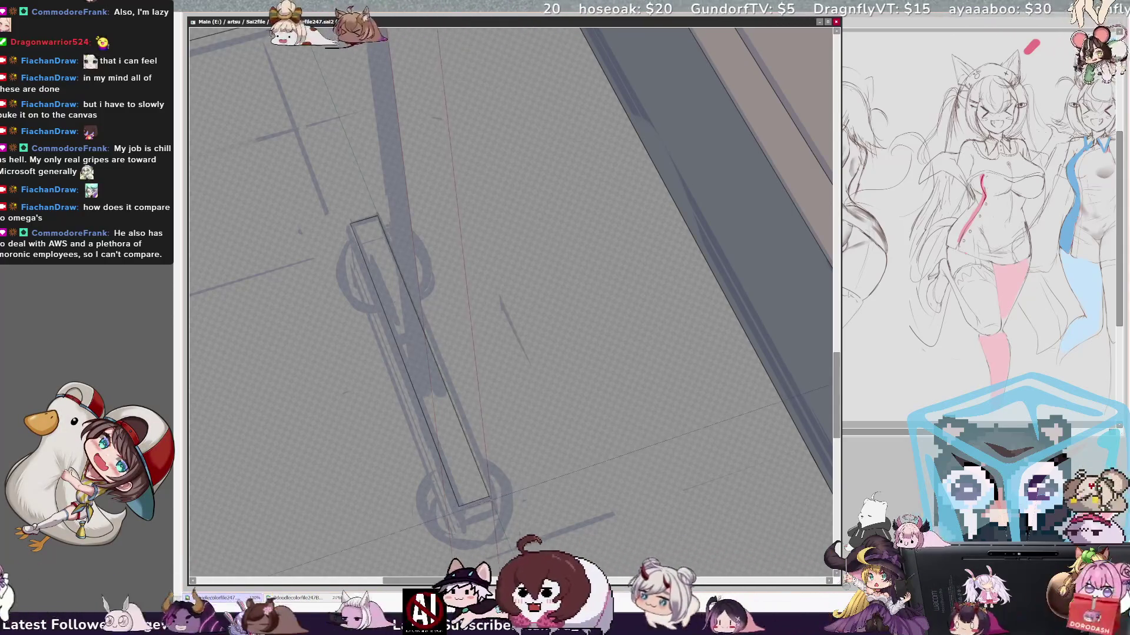
pyautogui.moveTo(466, 422); pyautogui.dragTo(732, 334)
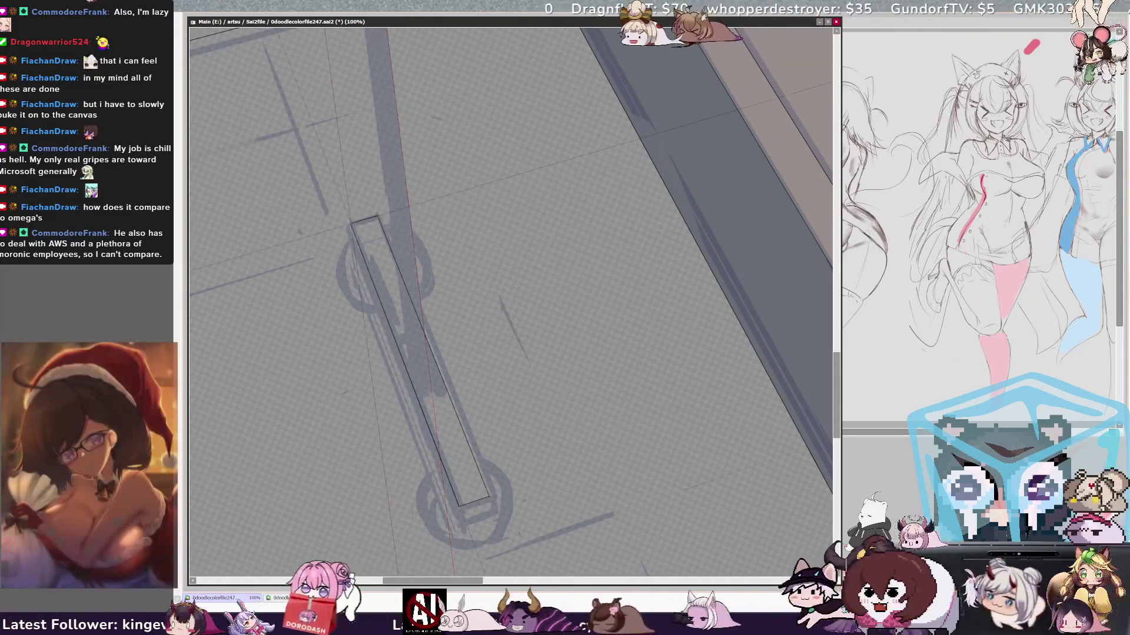
pyautogui.moveTo(381, 318); pyautogui.dragTo(451, 500)
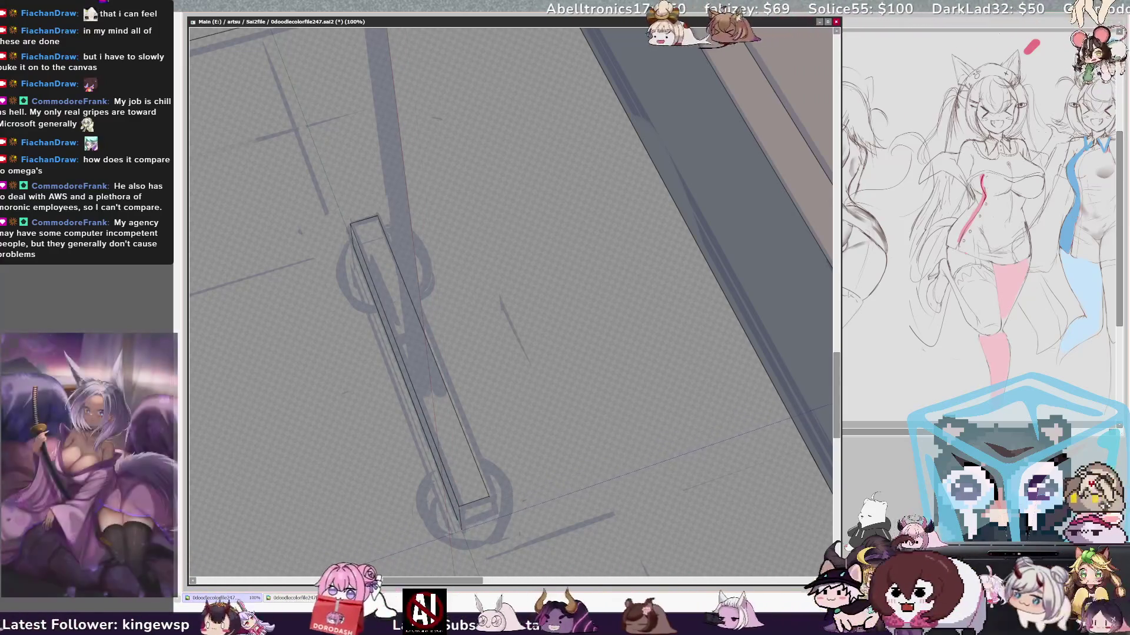
pyautogui.moveTo(484, 486)
pyautogui.mouseDown()
pyautogui.moveTo(497, 500)
pyautogui.moveTo(538, 480)
pyautogui.moveTo(484, 486)
pyautogui.mouseUp()
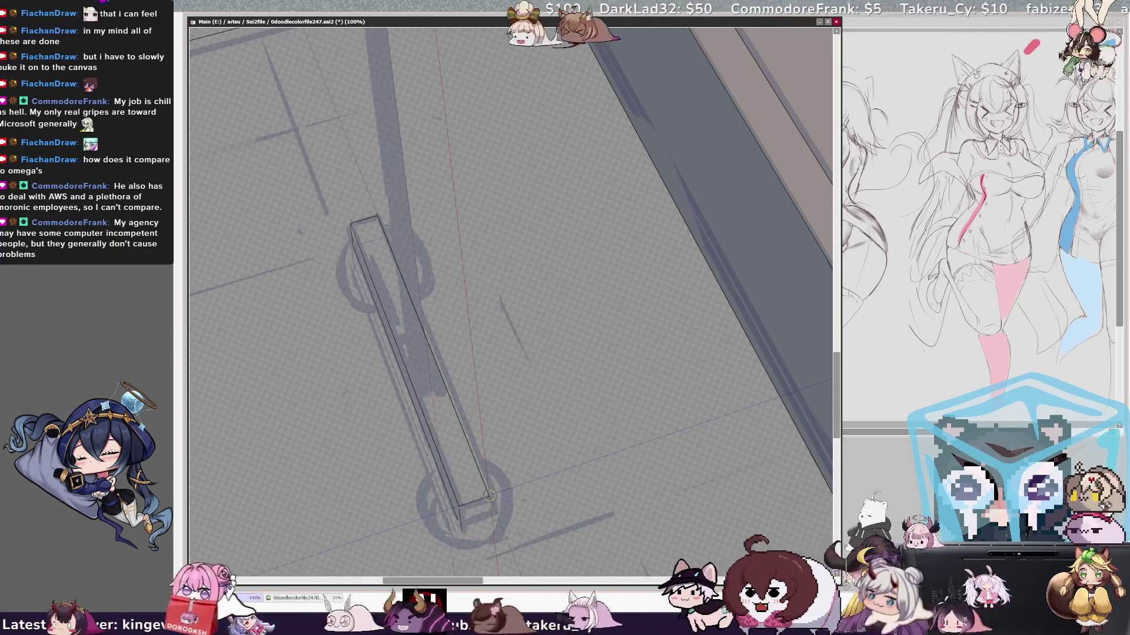
pyautogui.press('[')
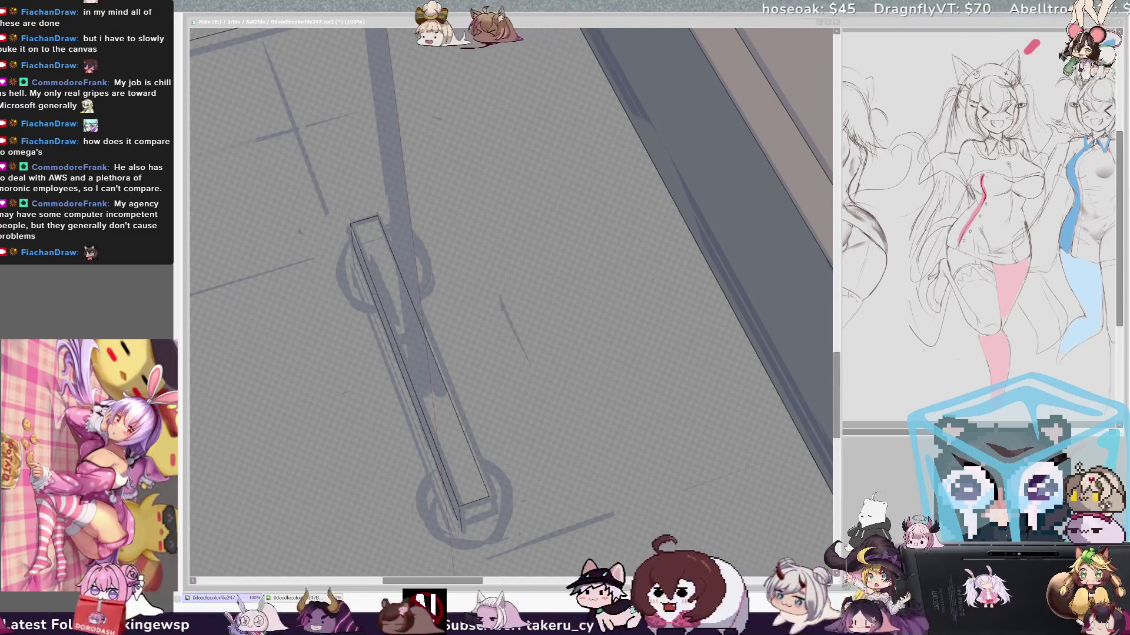
# - Switch back to the SAI 2 window to finish the base box
pyautogui.hotkey('alt', 'Tab')
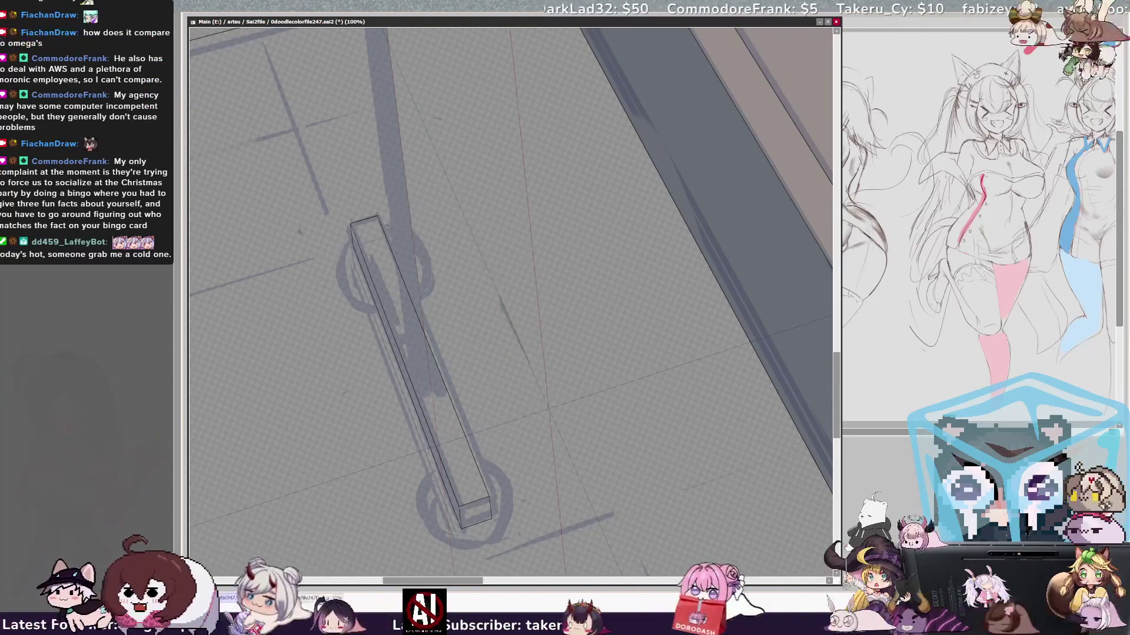
# - Add a short stroke at the base's lower end, compare it at 33.3%, then return to 100%
pyautogui.moveTo(407, 304); pyautogui.dragTo(412, 347)
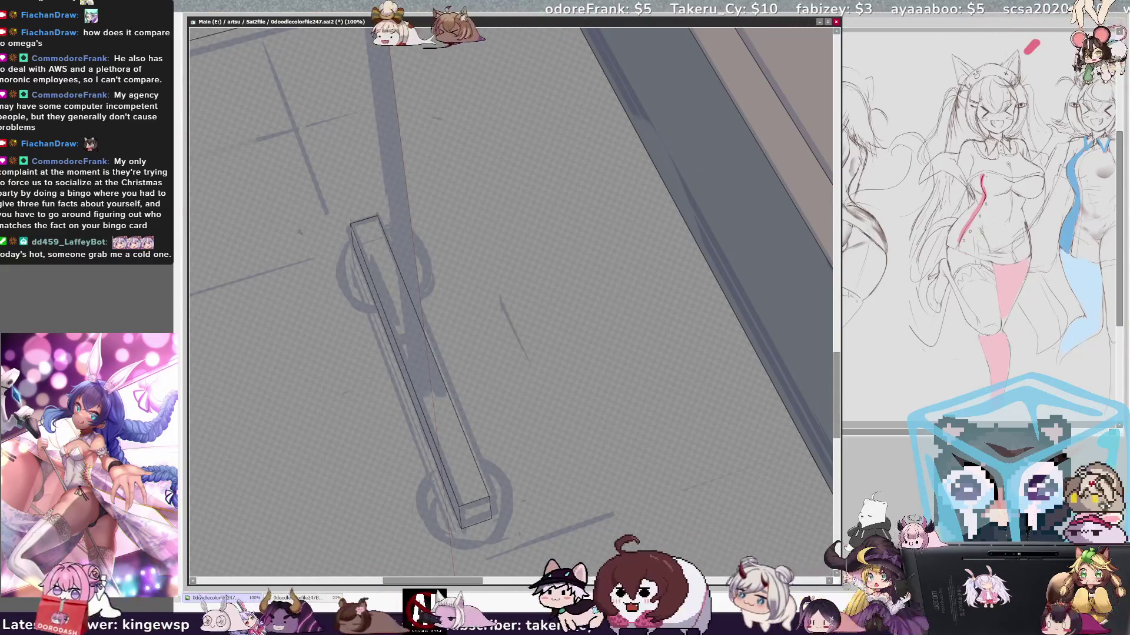
pyautogui.hotkey('ctrl', '-')
pyautogui.scroll(2, 512, 300)
pyautogui.scroll(1, 512, 300)
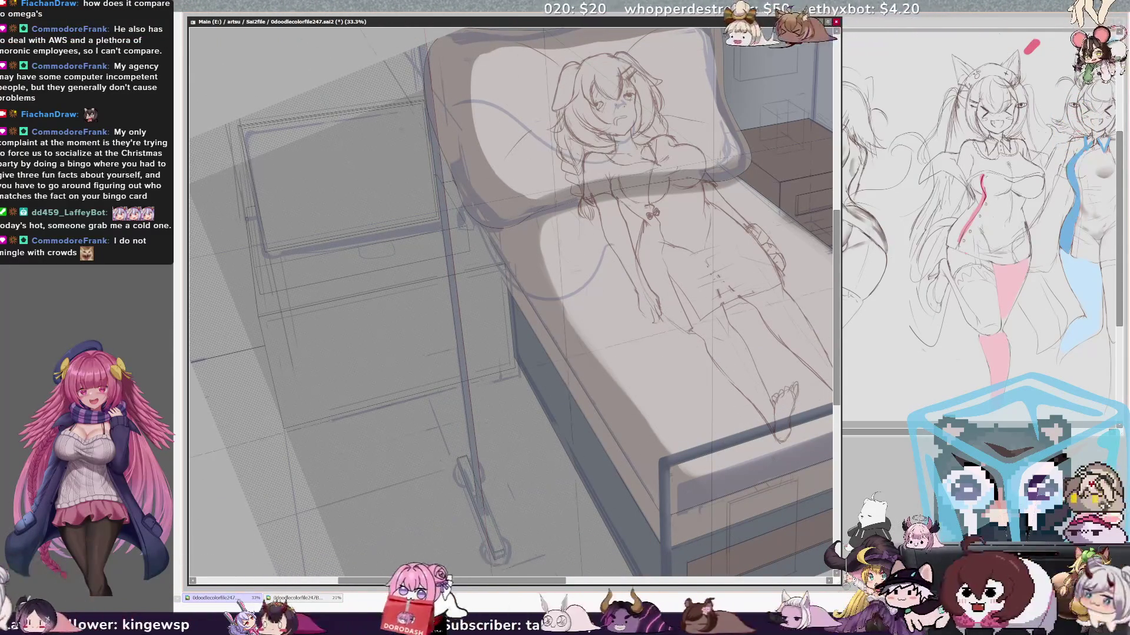
pyautogui.scroll(3, 511, 301)
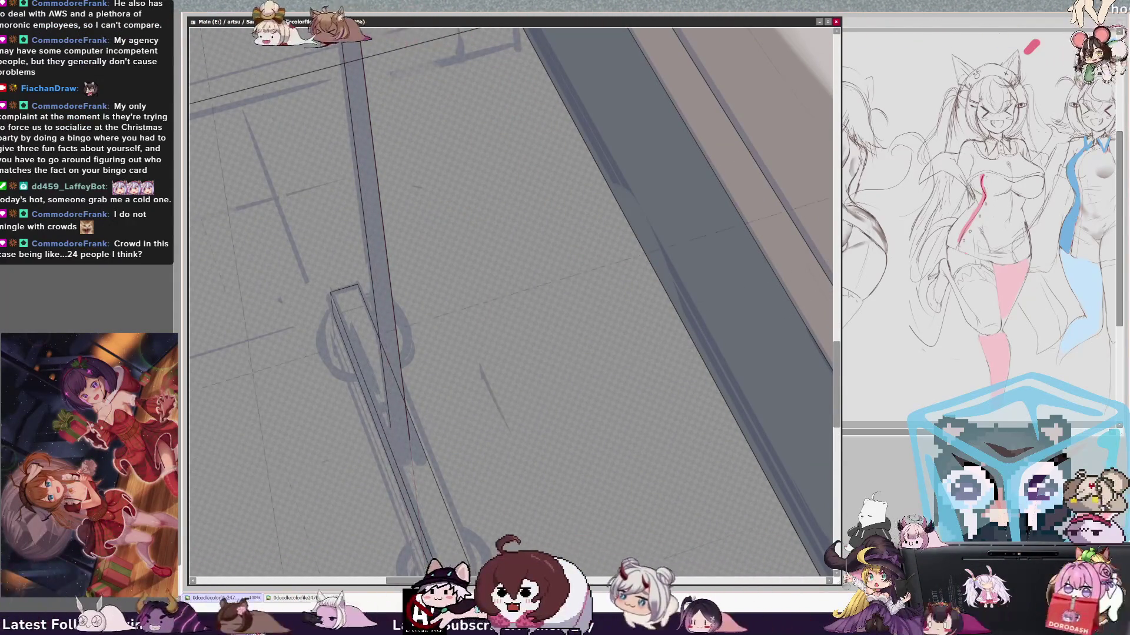
# - Draw a straight floor line, undo the long base strokes, and redraw the pole's right edge straight
pyautogui.moveTo(194, 468); pyautogui.dragTo(831, 286)
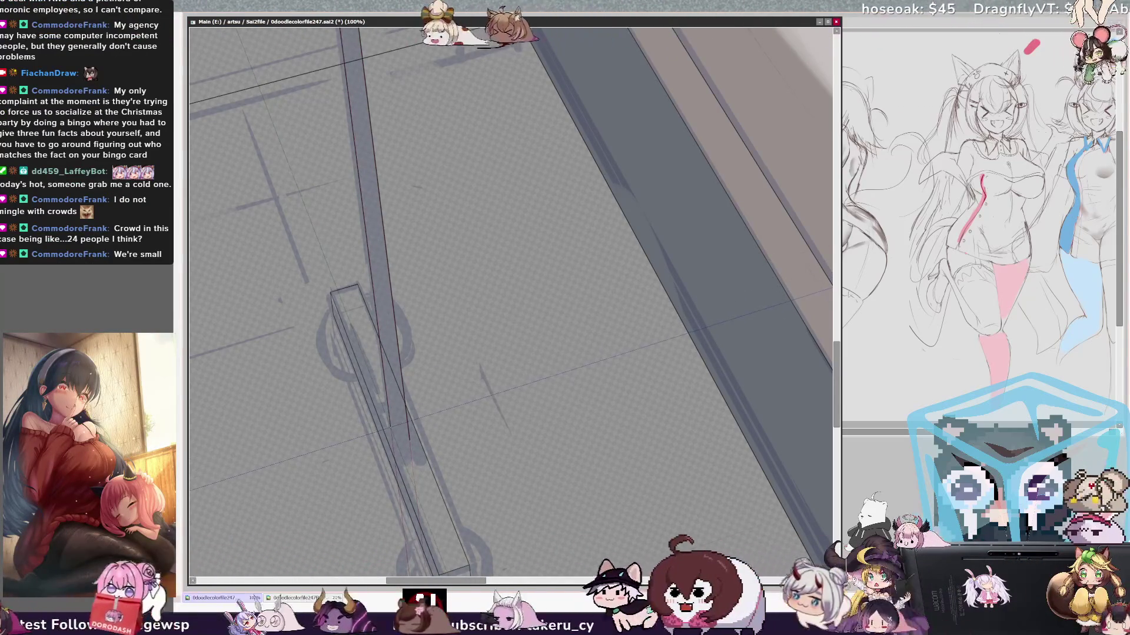
pyautogui.keyDown('shift'); pyautogui.click(191, 490); pyautogui.keyUp('shift')
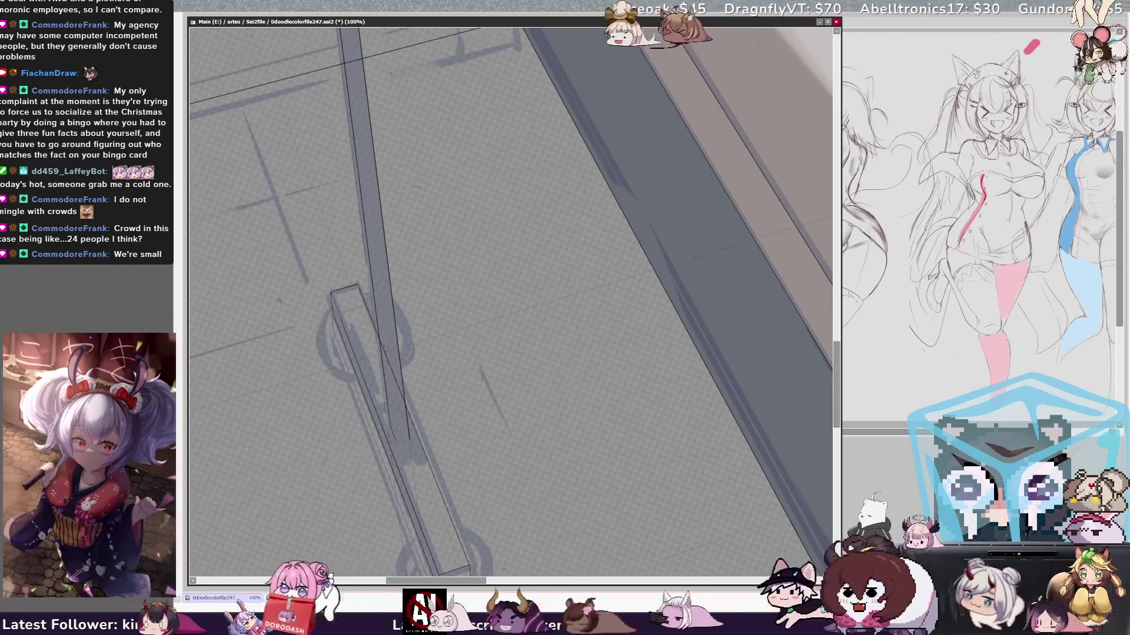
pyautogui.hotkey('ctrl', 'z')
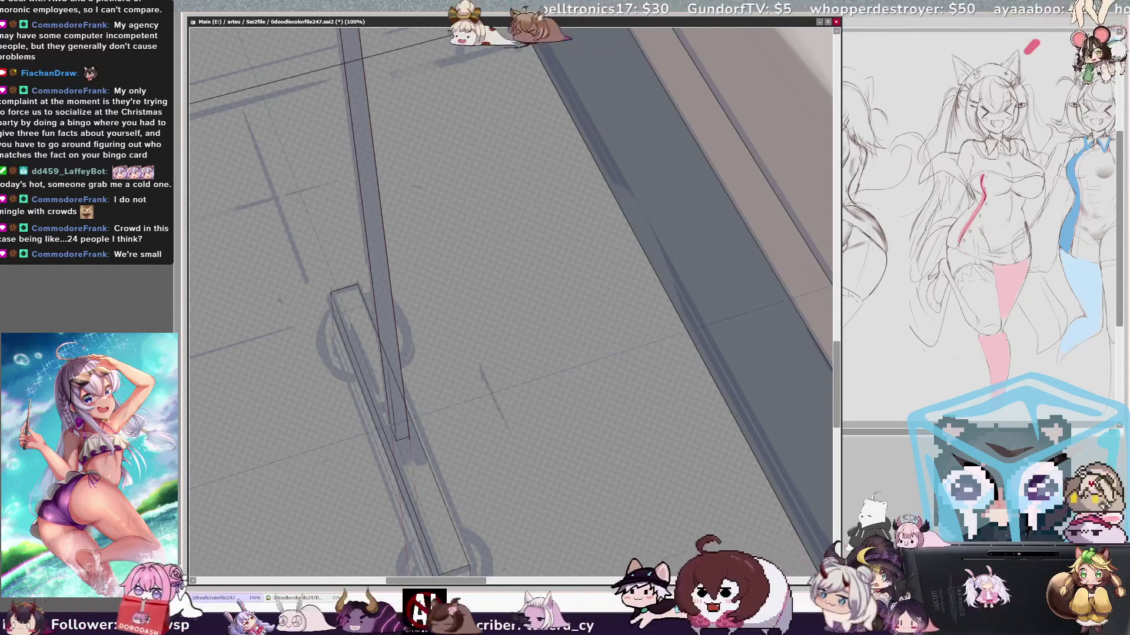
pyautogui.moveTo(358, 29); pyautogui.dragTo(423, 547)
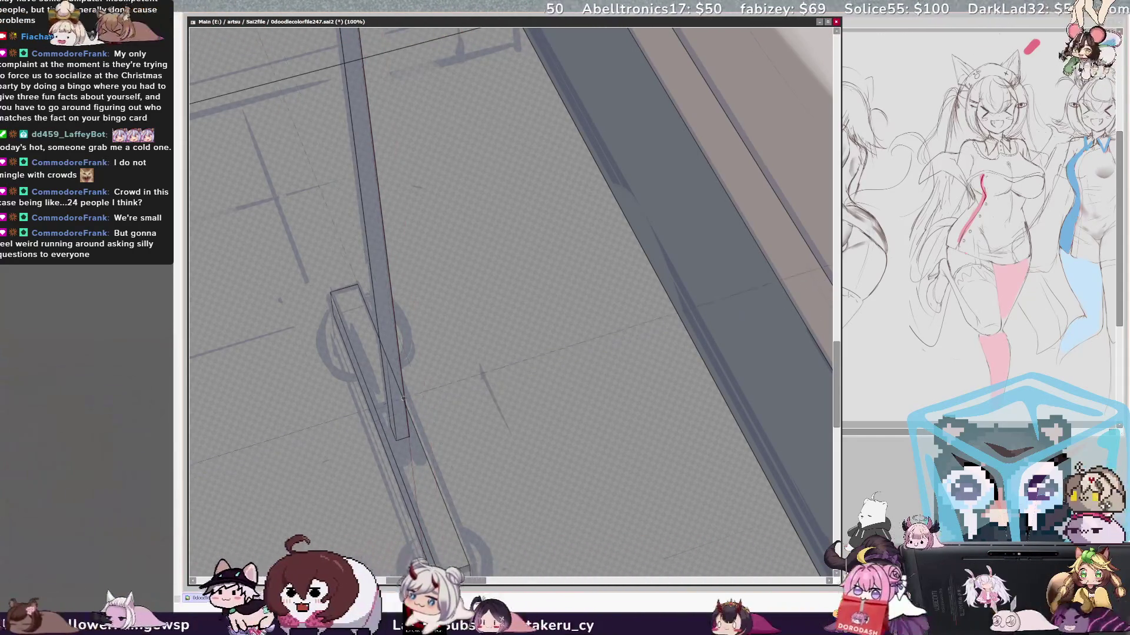
pyautogui.press('[')
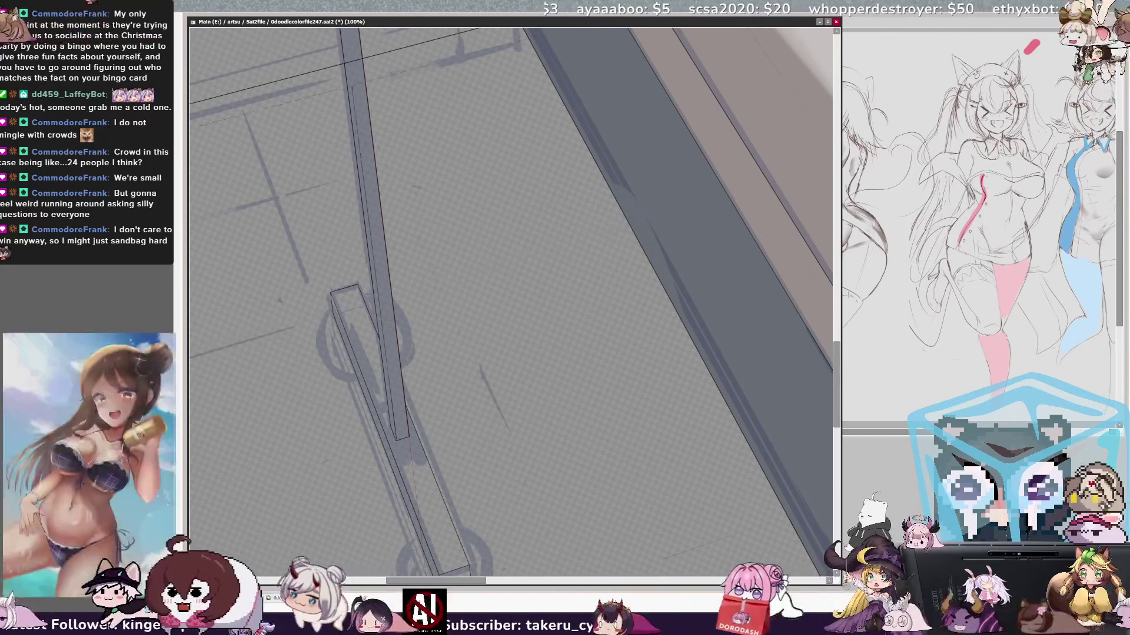
pyautogui.scroll(5, 511, 300)
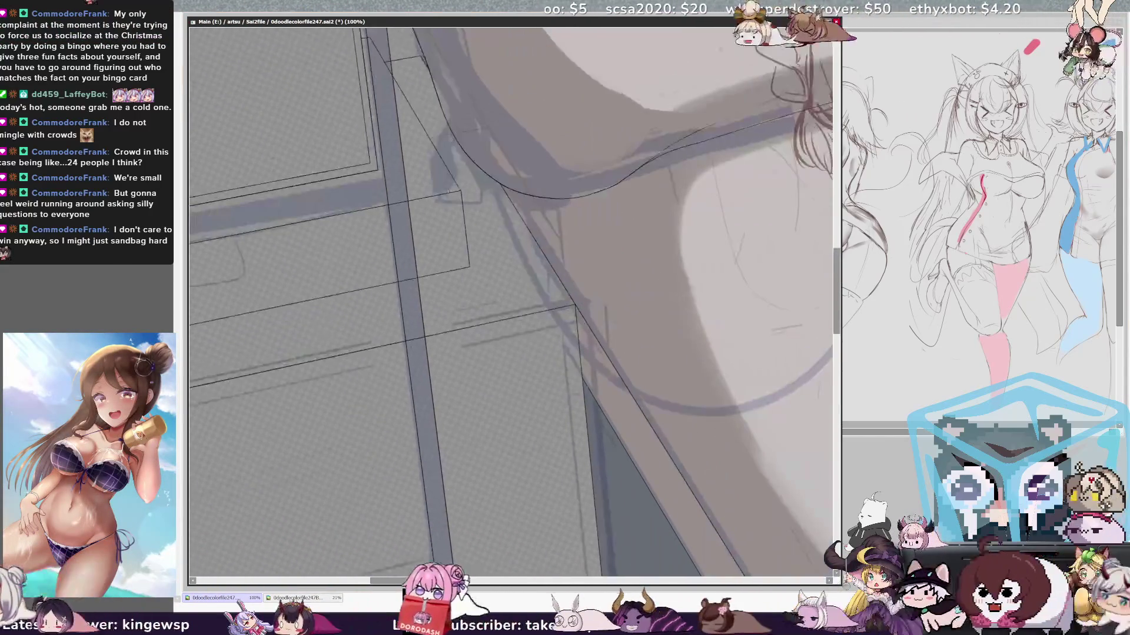
pyautogui.scroll(-3, 510, 300)
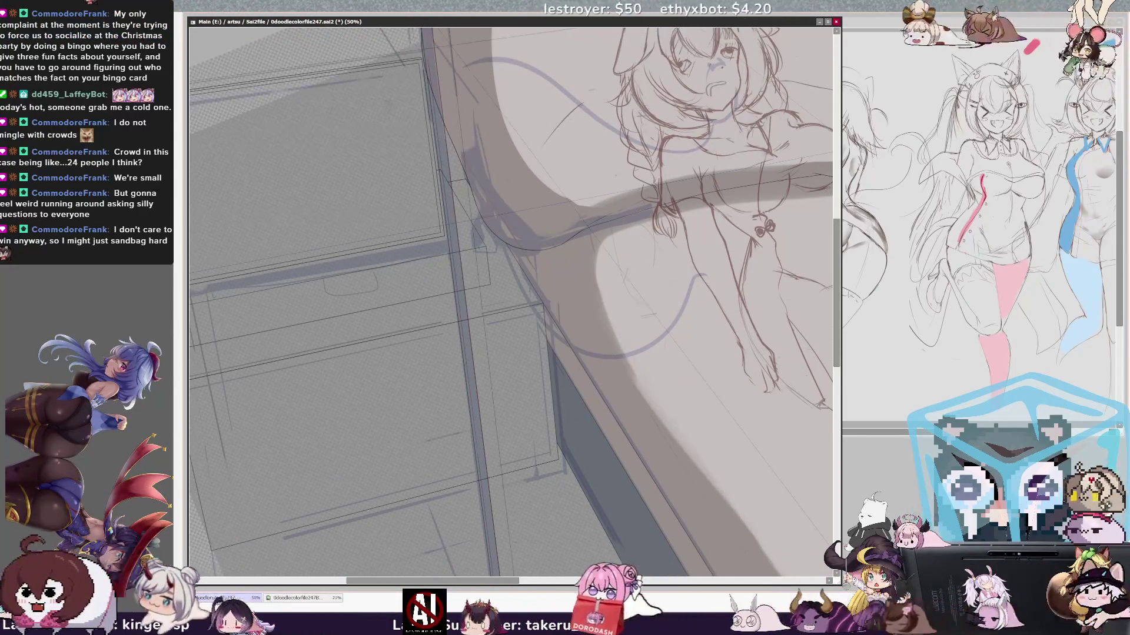
pyautogui.scroll(5, 510, 300)
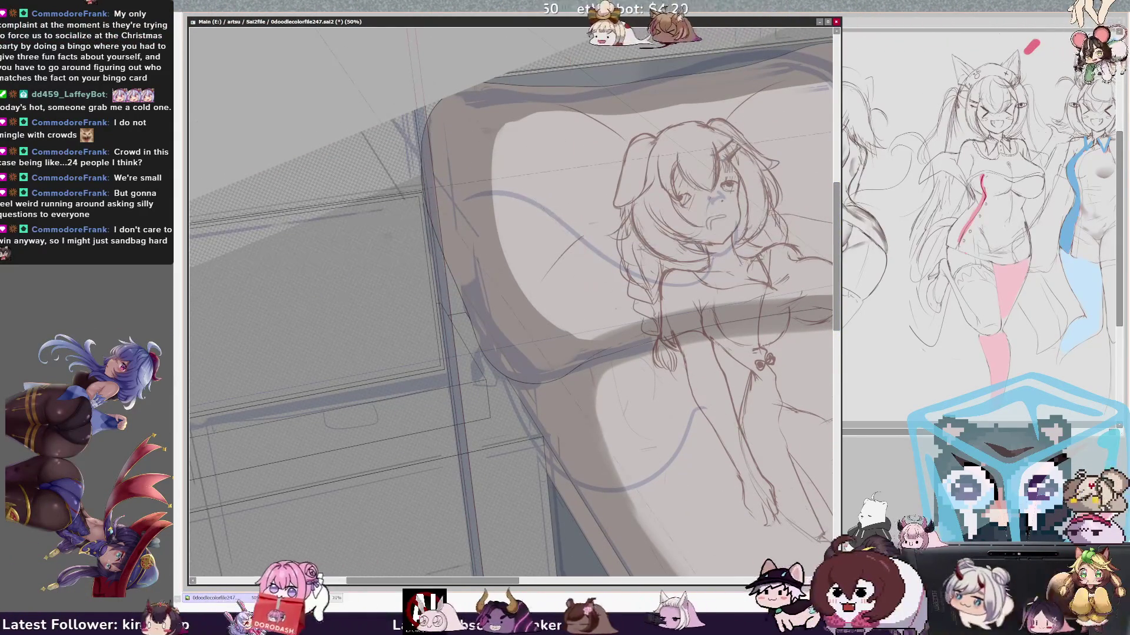
pyautogui.scroll(-4, 511, 300)
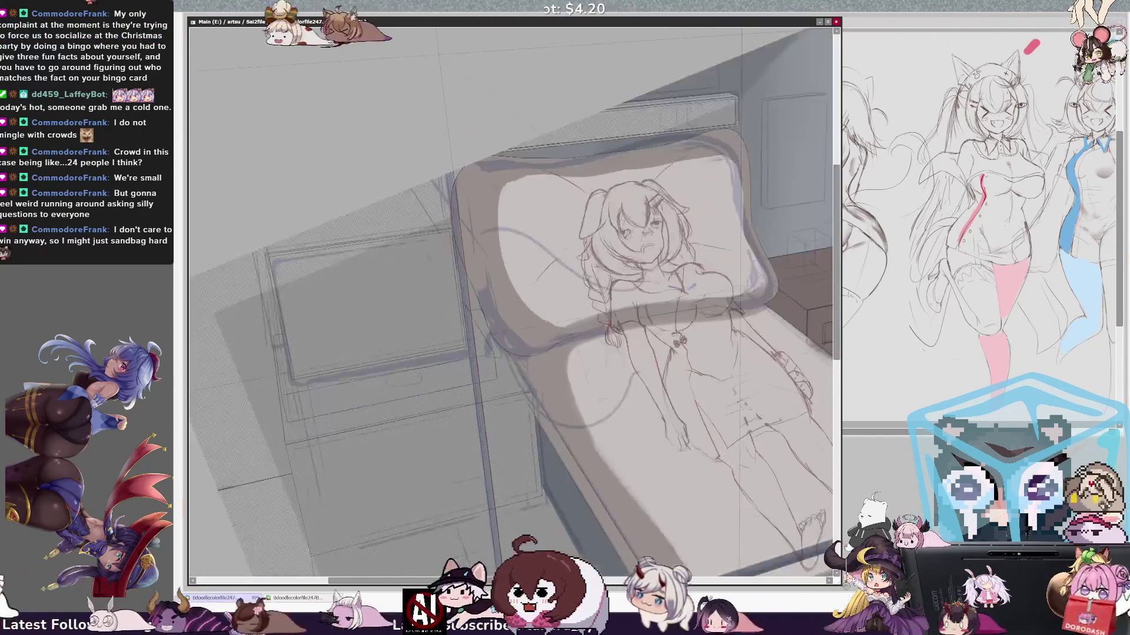
pyautogui.scroll(-3, 510, 300)
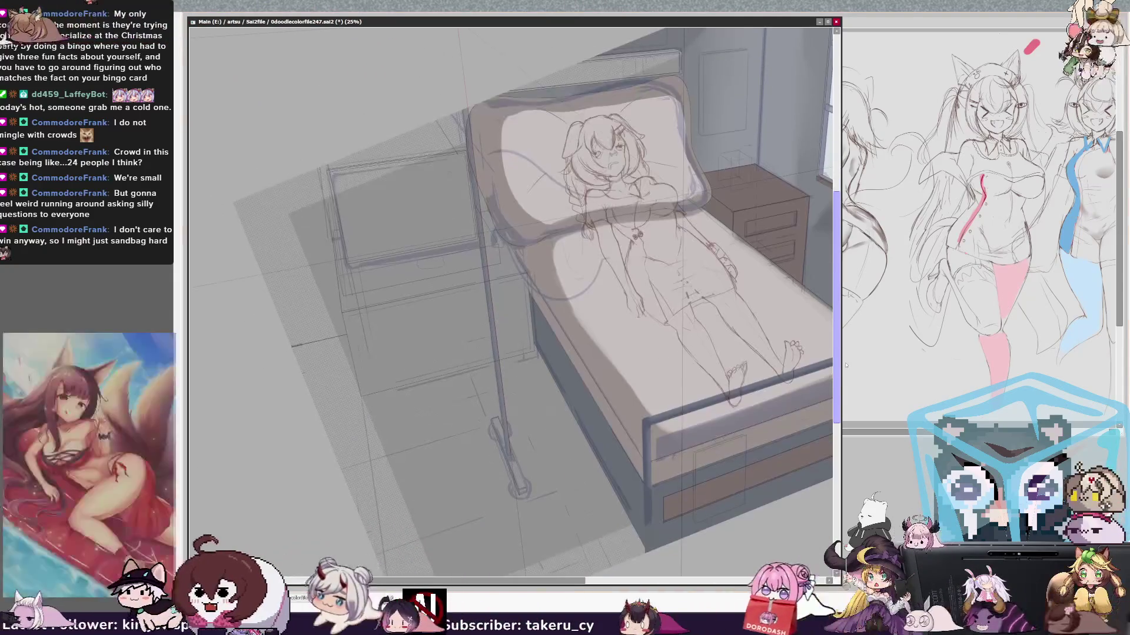
pyautogui.moveTo(848, 359); pyautogui.dragTo(840, 371)
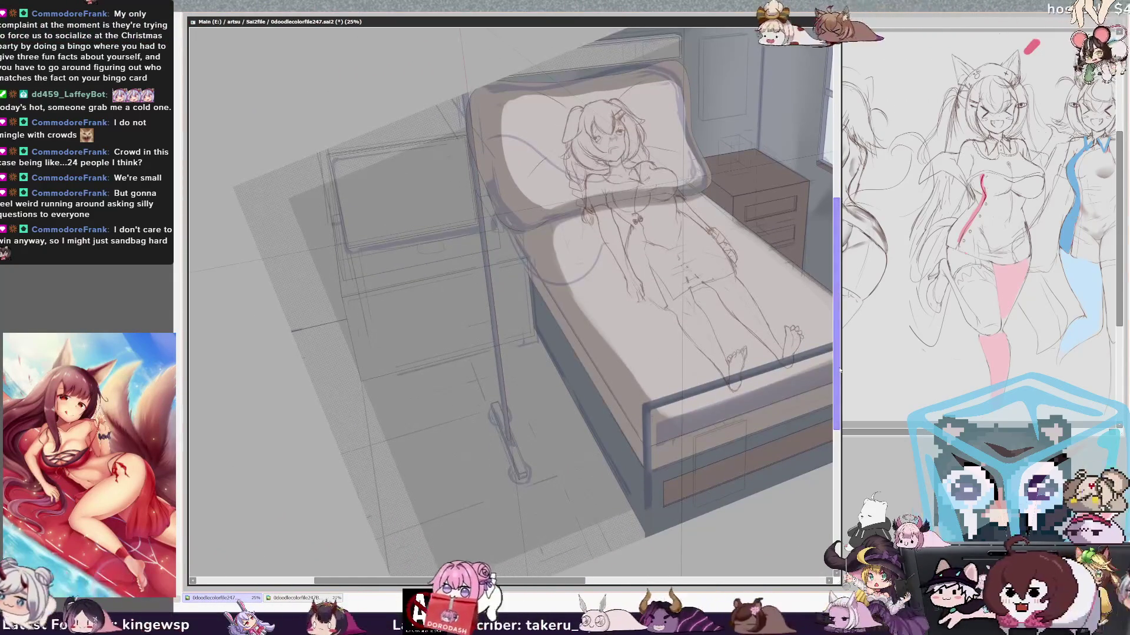
pyautogui.scroll(1, 511, 300)
pyautogui.hscroll(3, 511, 300)
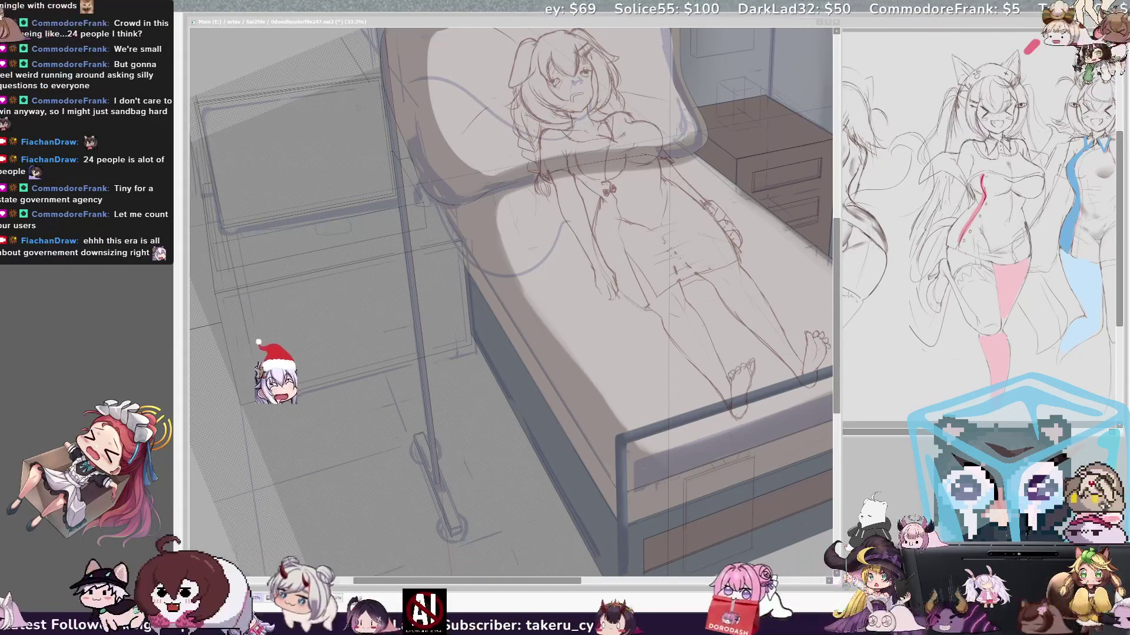
pyautogui.hotkey('alt', 'Tab')
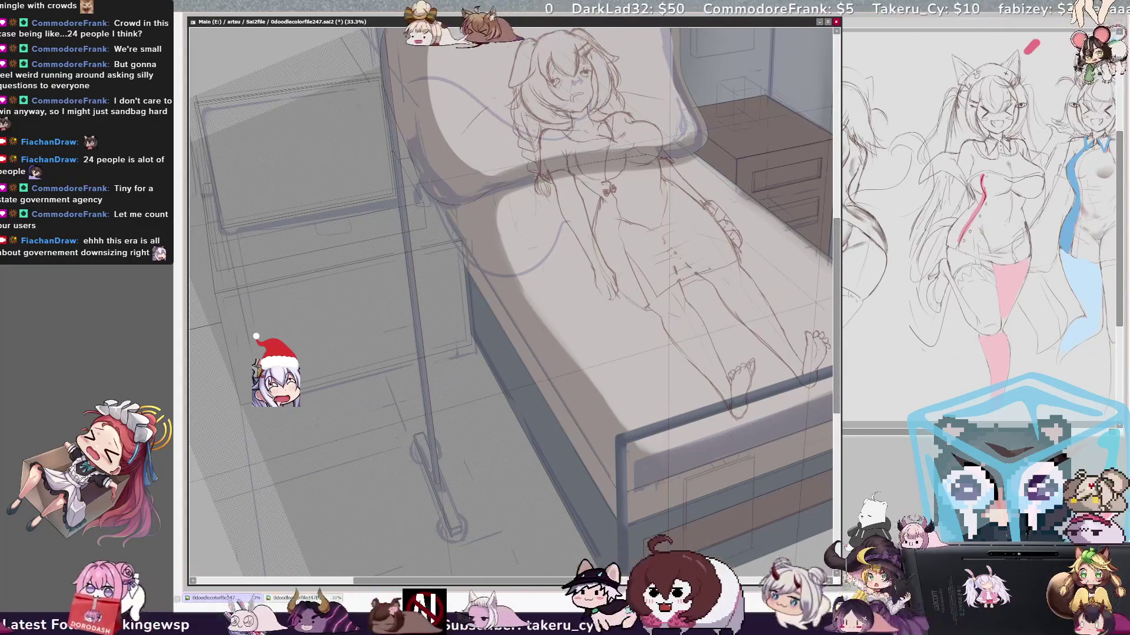
pyautogui.scroll(5, 510, 294)
pyautogui.scroll(-7, 511, 294)
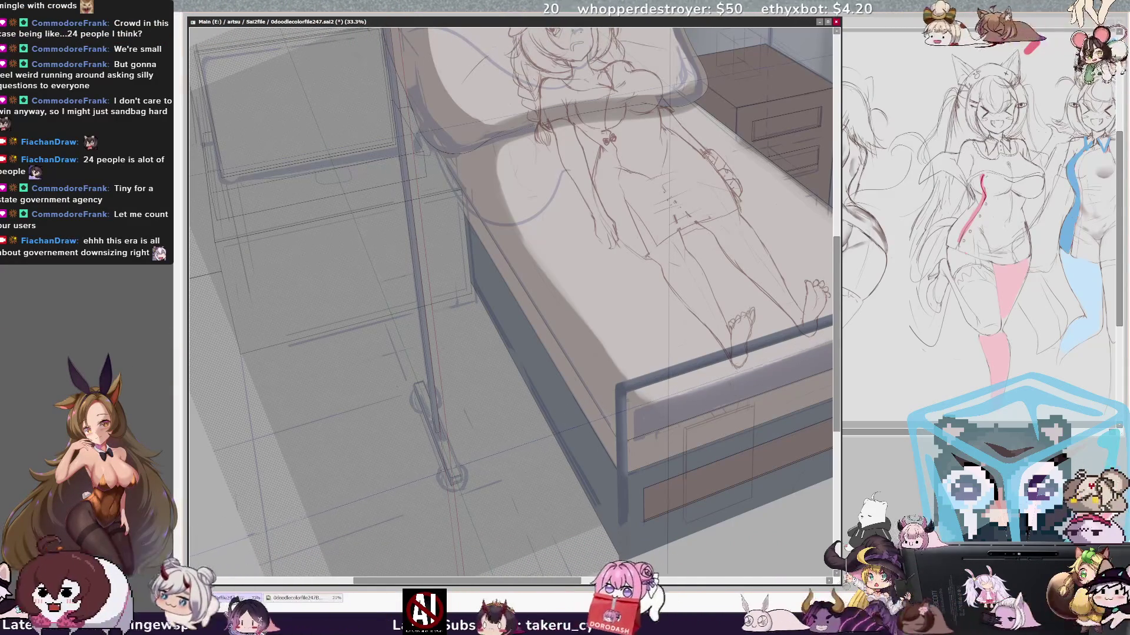
pyautogui.press('h')
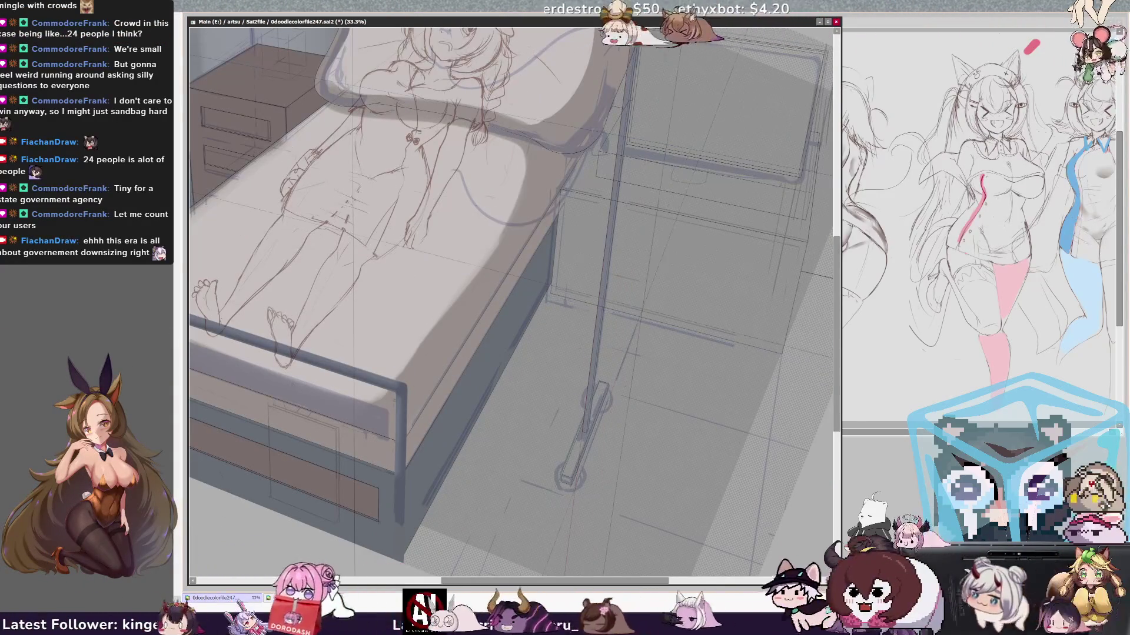
pyautogui.press('h')
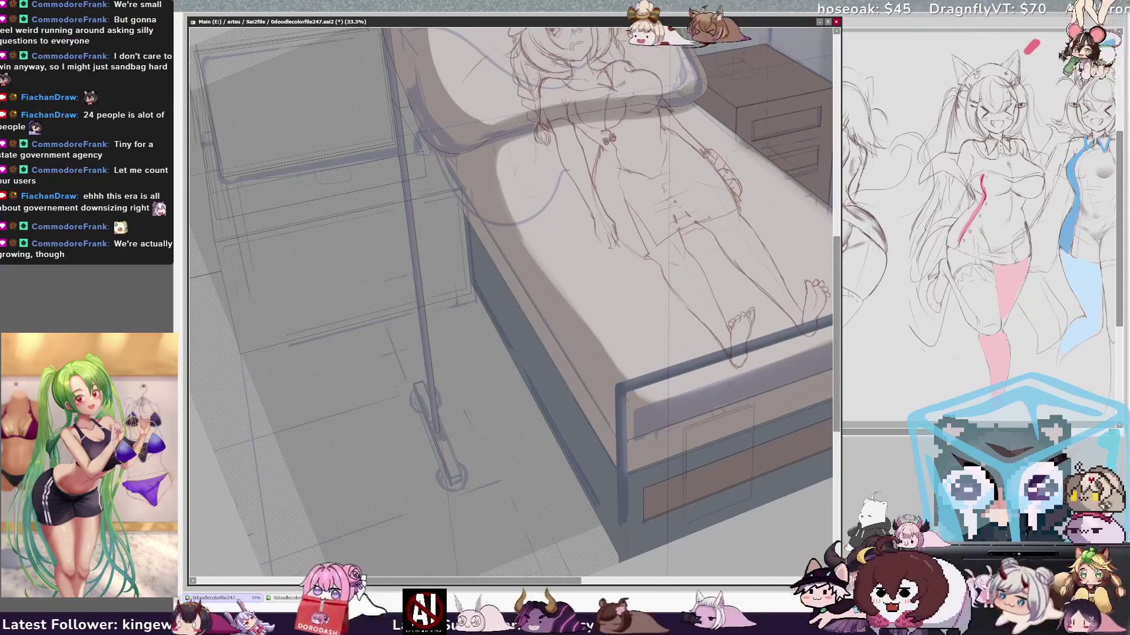
pyautogui.moveTo(511, 294); pyautogui.dragTo(447, 330)
pyautogui.moveTo(511, 236)
pyautogui.mouseDown()
pyautogui.moveTo(576, 412)
pyautogui.moveTo(624, 447)
pyautogui.mouseUp()
pyautogui.scroll(3, 511, 294)
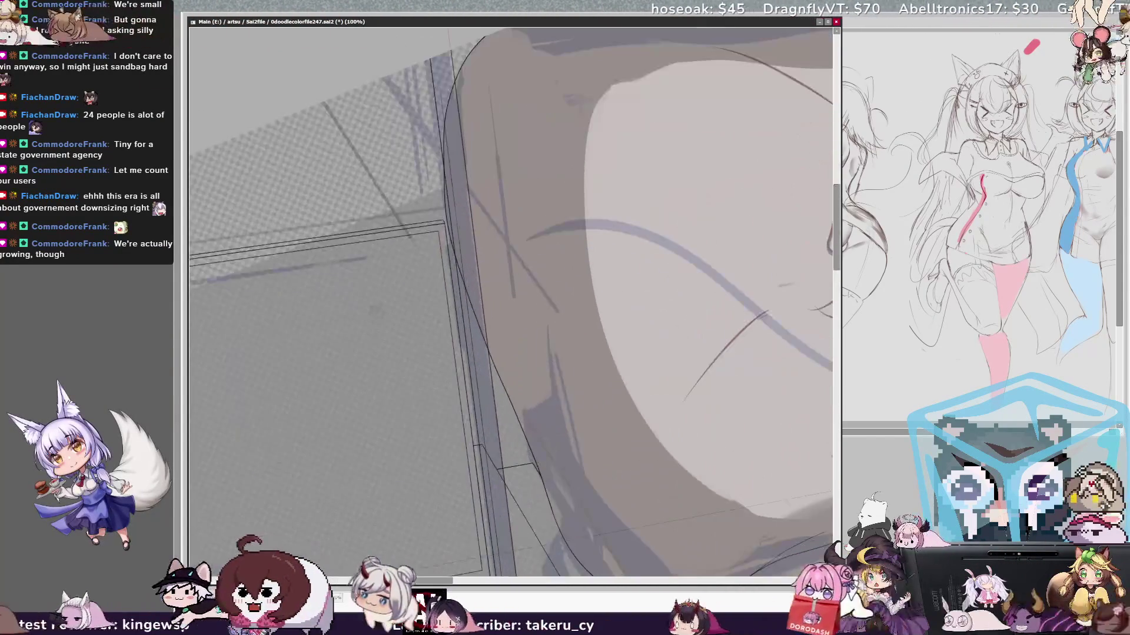
pyautogui.scroll(5, 511, 294)
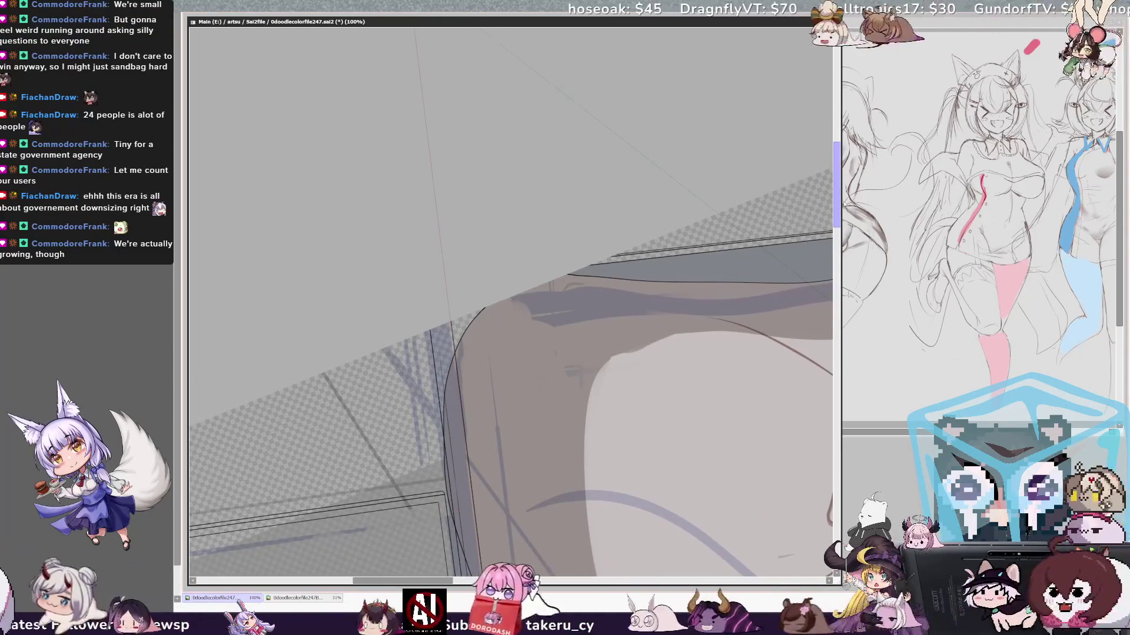
pyautogui.scroll(1, 576, 285)
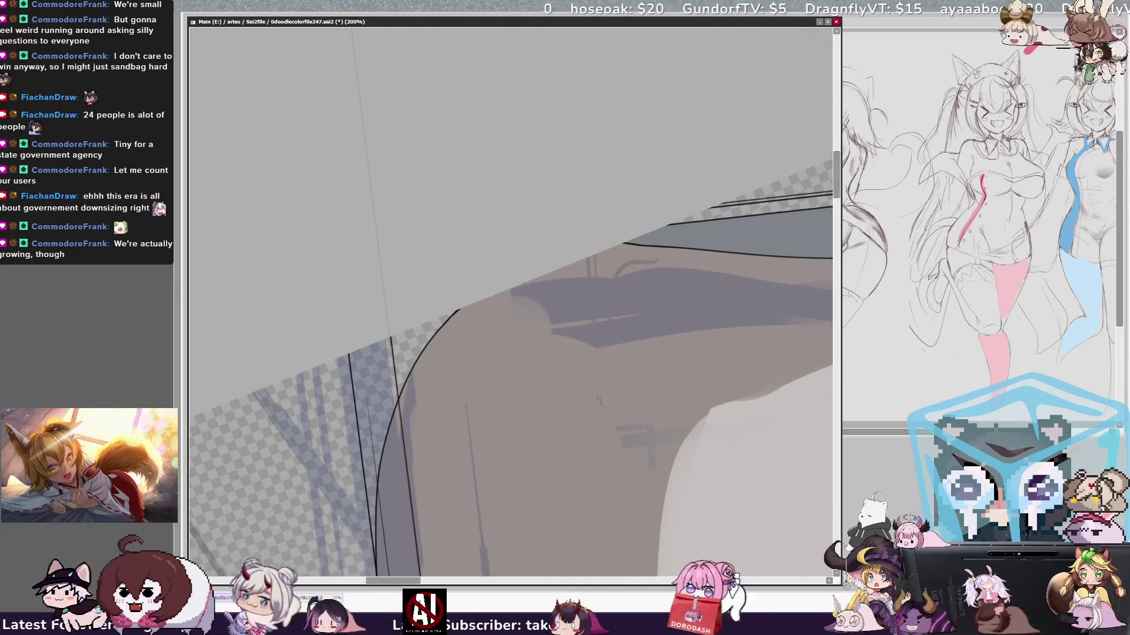
pyautogui.scroll(-4, 511, 301)
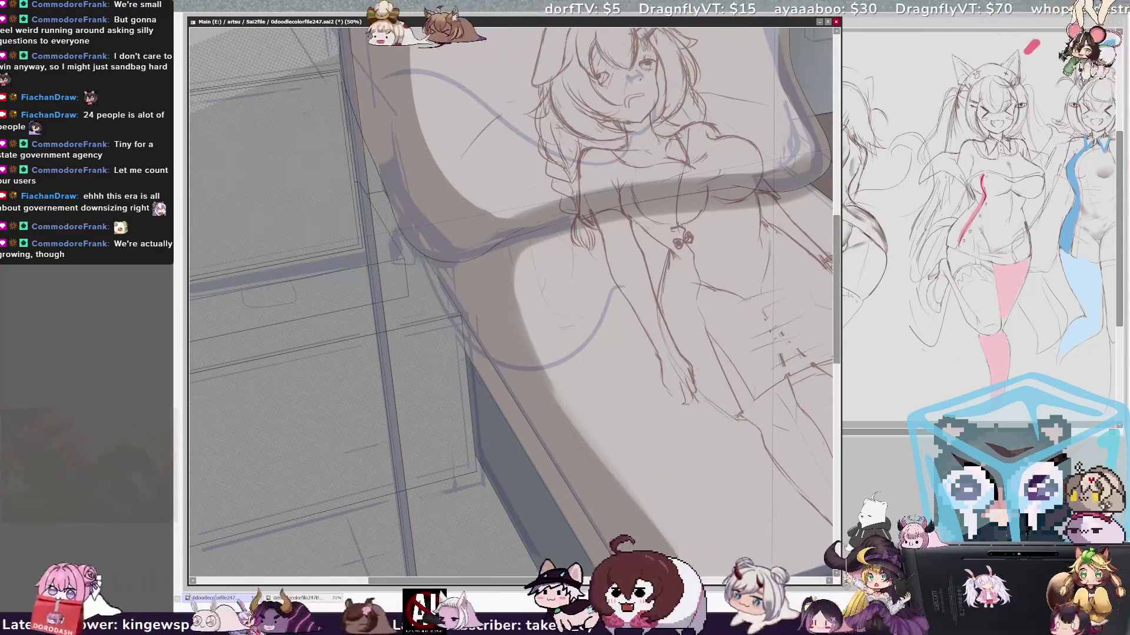
pyautogui.scroll(-2, 511, 301)
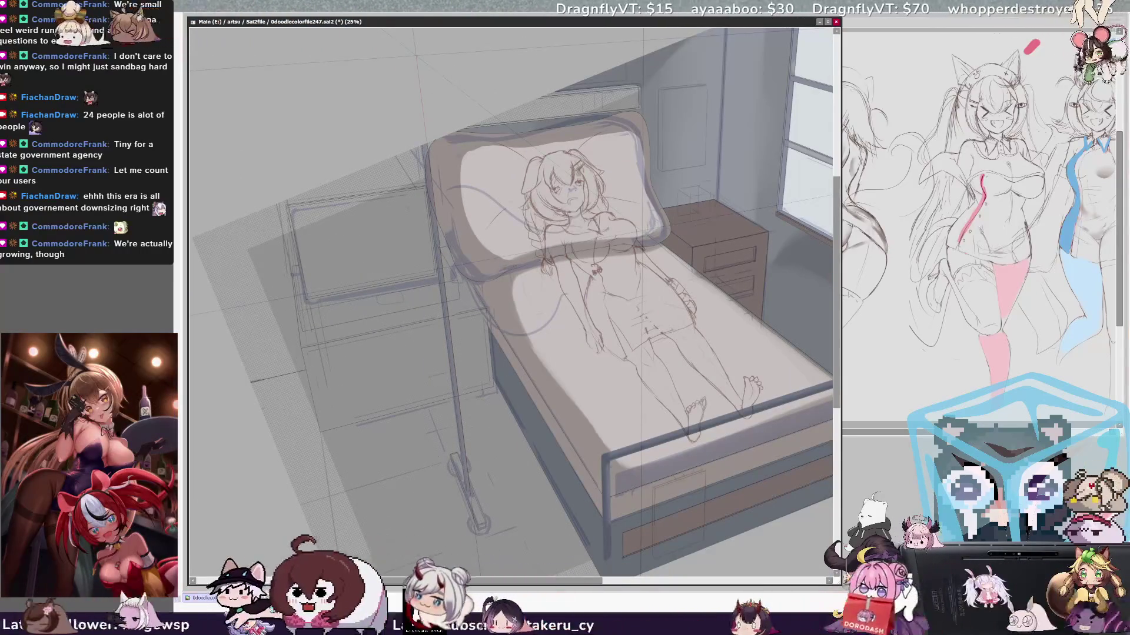
# - Lasso around the IV pole, paint it solid inside the selection, then deselect
pyautogui.click(487, 210)
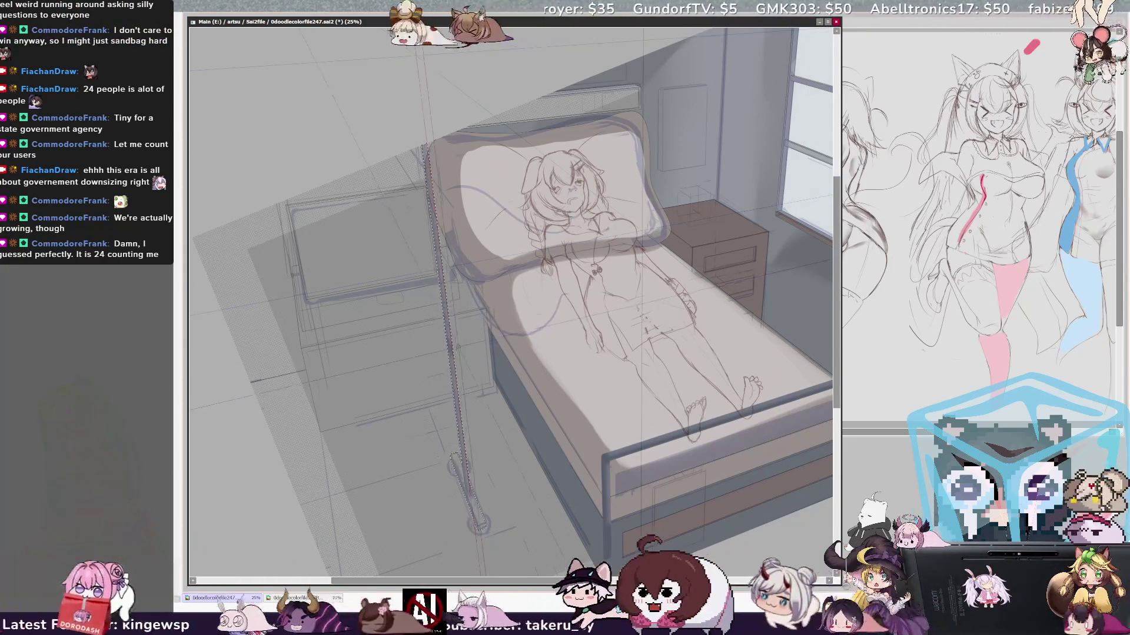
pyautogui.moveTo(459, 462); pyautogui.dragTo(474, 506)
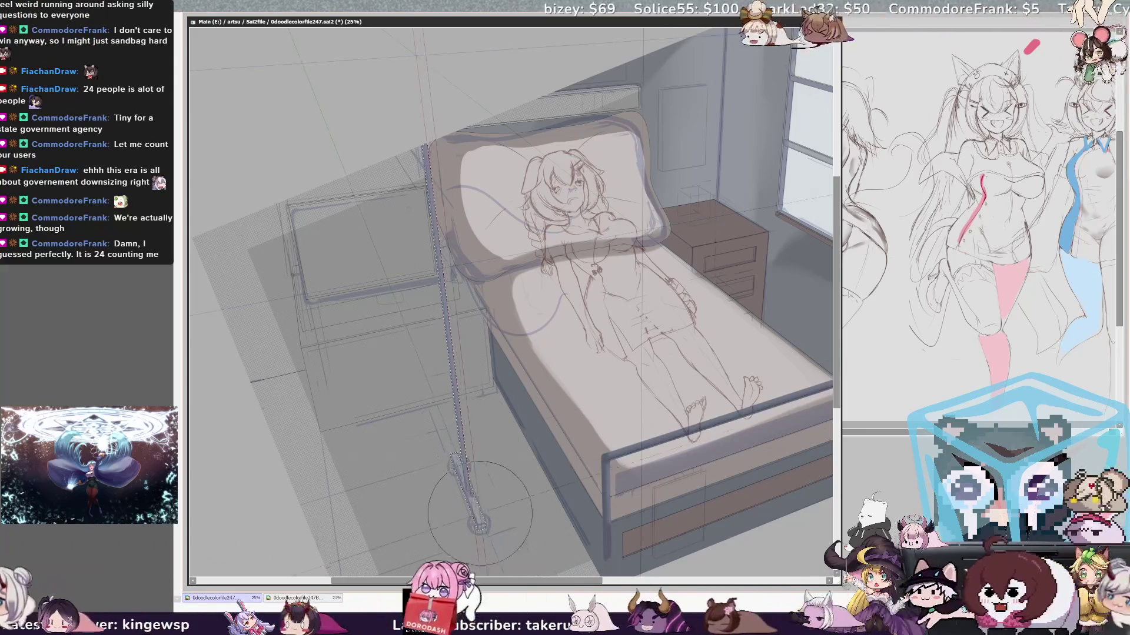
pyautogui.hotkey('ctrl', 'd')
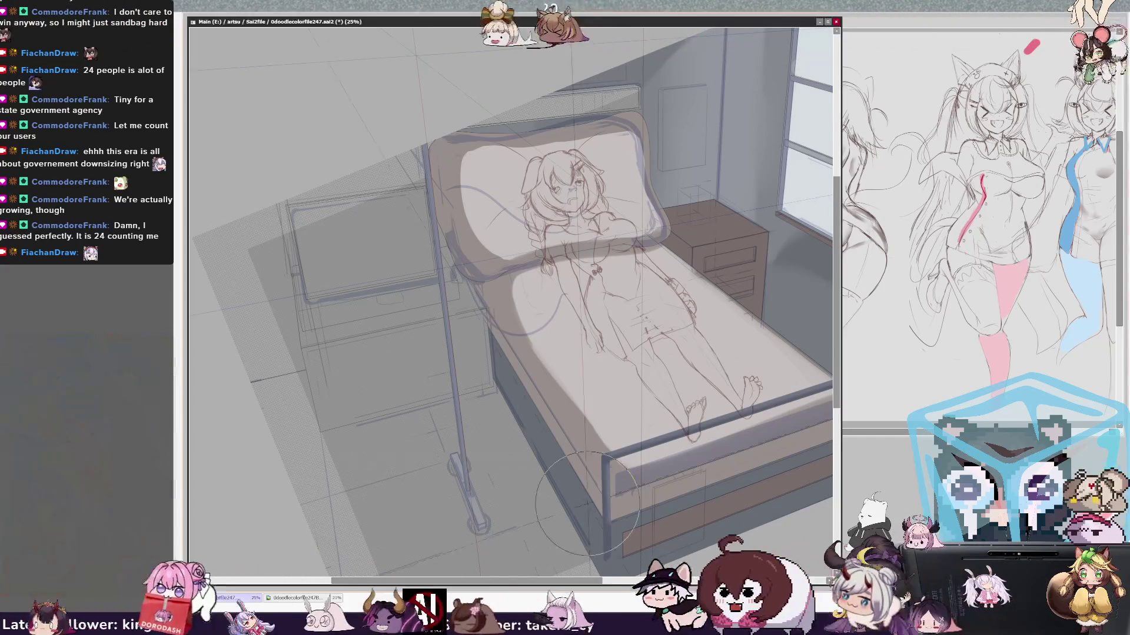
pyautogui.hscroll(3, 511, 301)
# - Pan toward the headboard and resize the brush to 38.0
pyautogui.hscroll(-2, 510, 301)
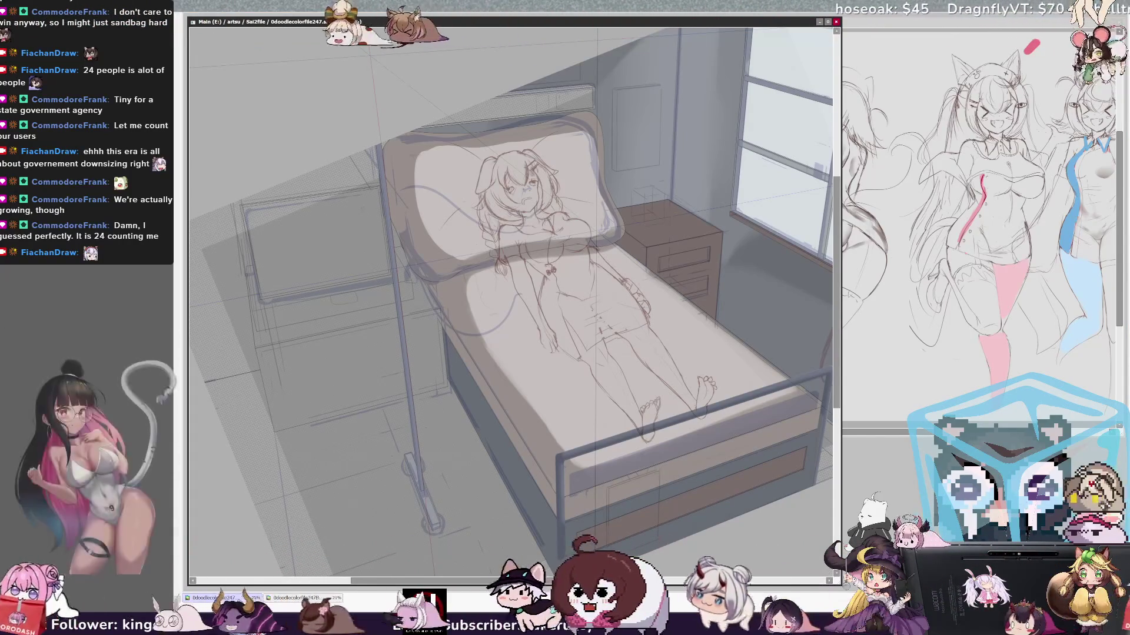
pyautogui.moveTo(372, 167); pyautogui.dragTo(381, 169)
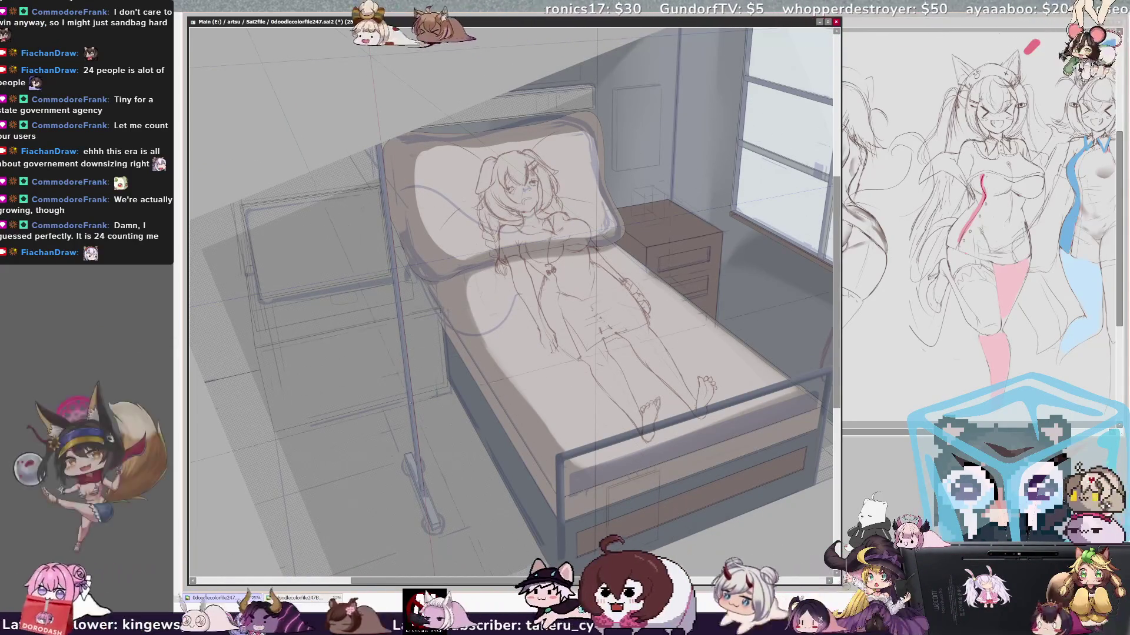
pyautogui.press('[')
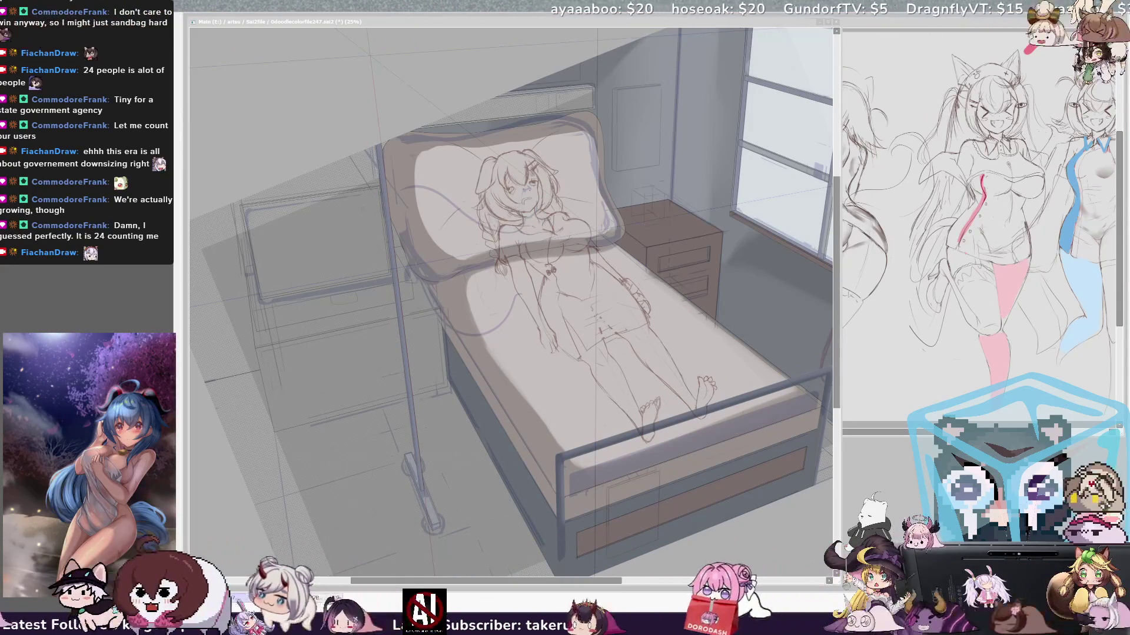
# - Enlarge the brush to 260 and paint both IV-stand wheels solid dark grey
pyautogui.hotkey('alt', 'Tab')
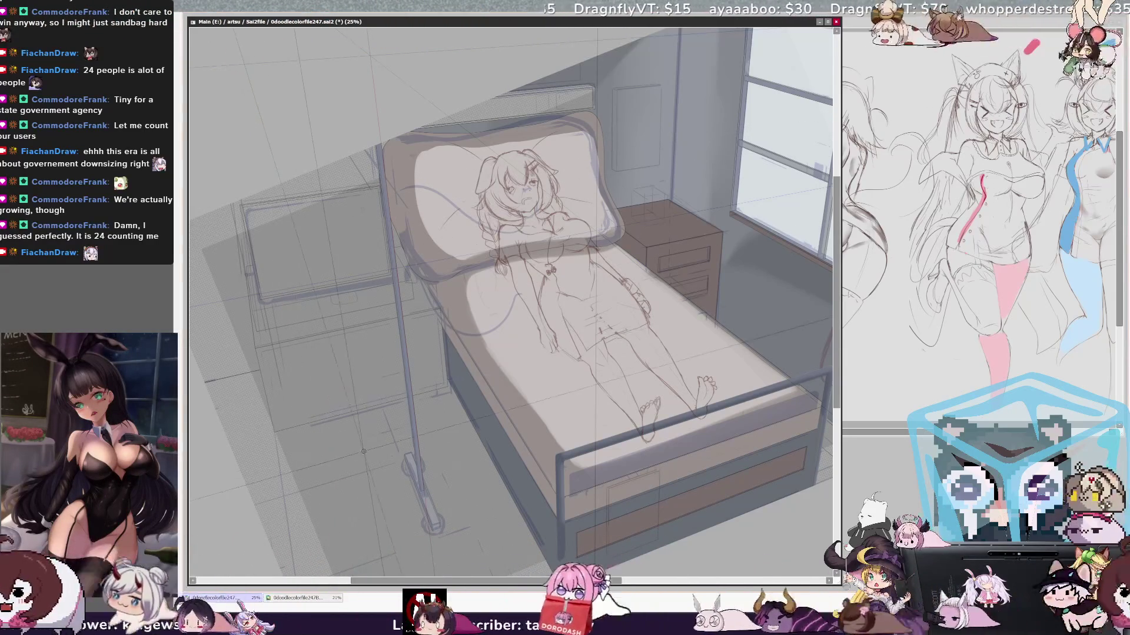
pyautogui.moveTo(407, 460); pyautogui.dragTo(406, 461)
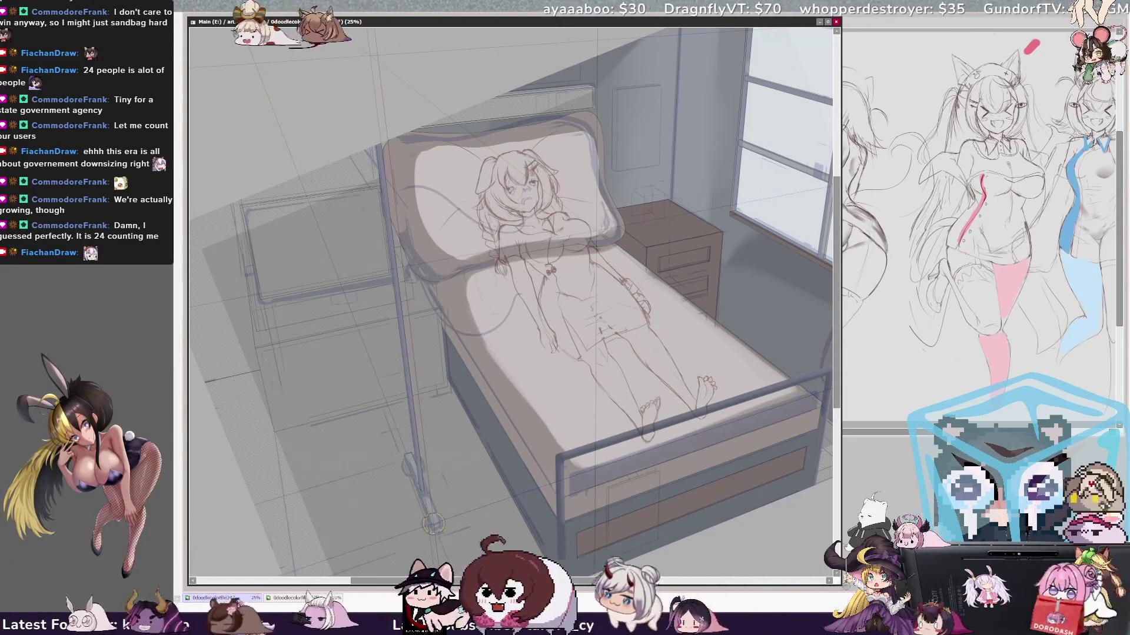
pyautogui.click(433, 522)
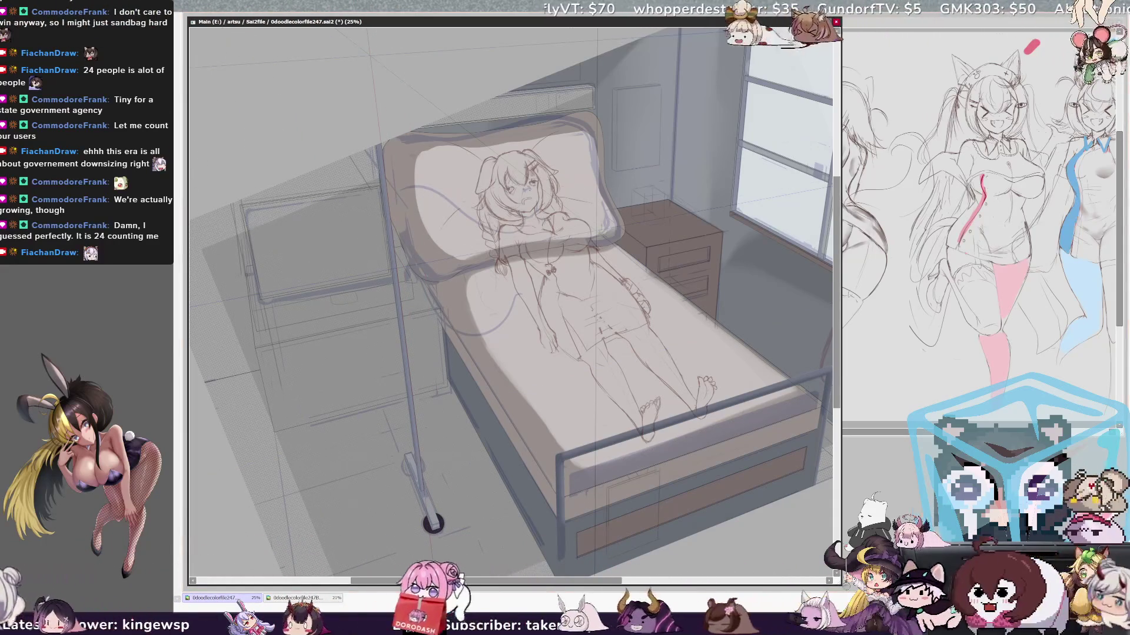
pyautogui.moveTo(512, 294); pyautogui.dragTo(534, 231)
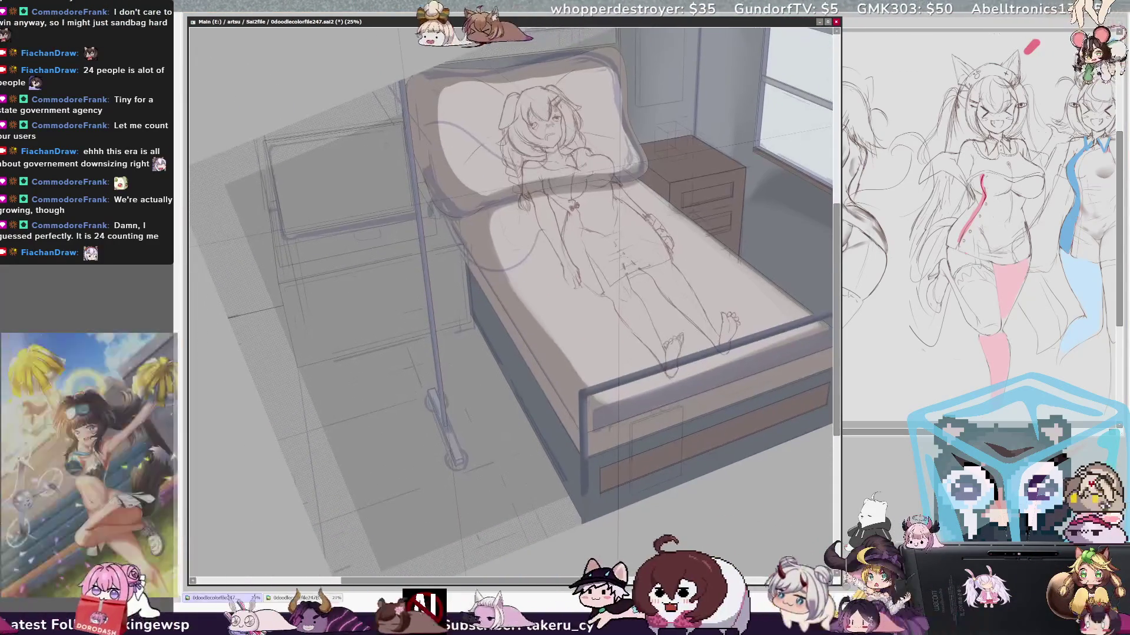
pyautogui.moveTo(419, 393); pyautogui.dragTo(435, 393)
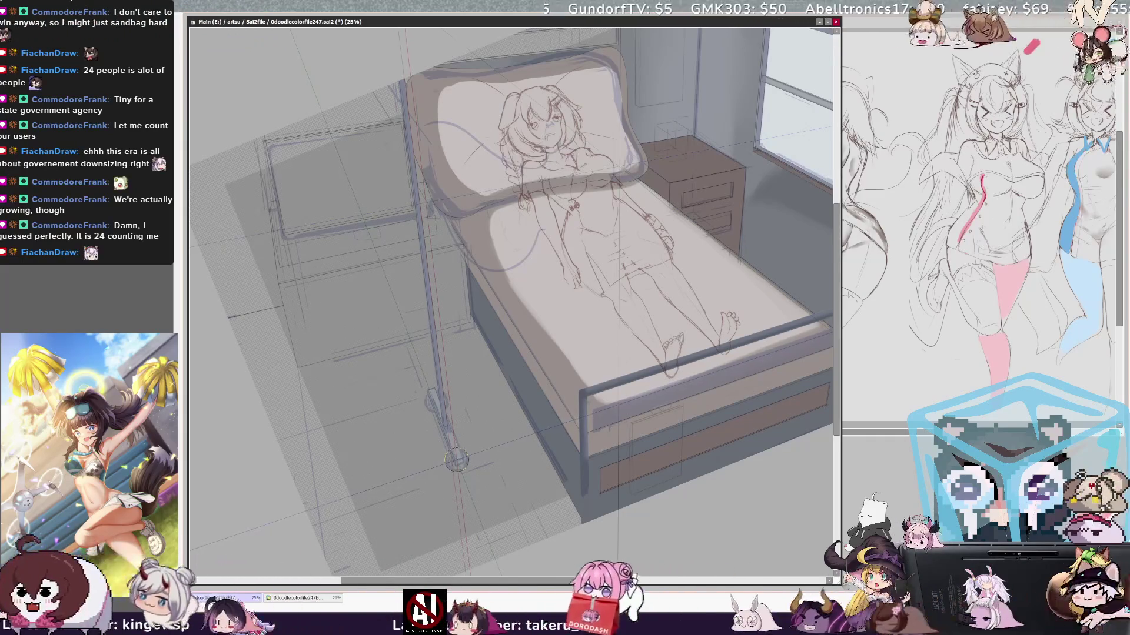
pyautogui.click(457, 460)
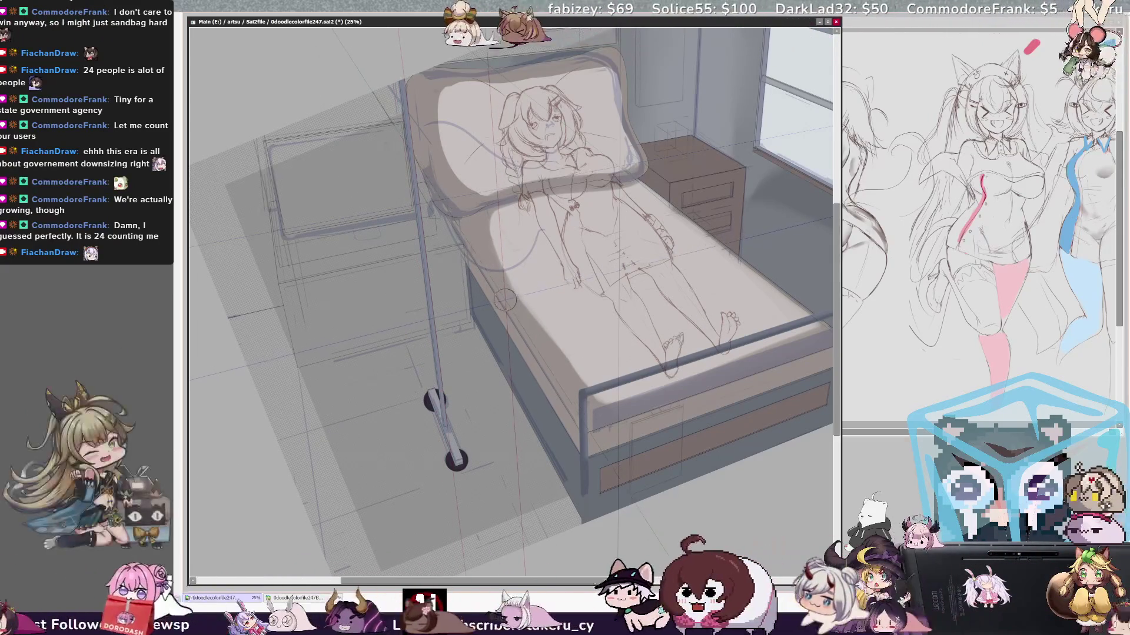
pyautogui.press('ctrl')
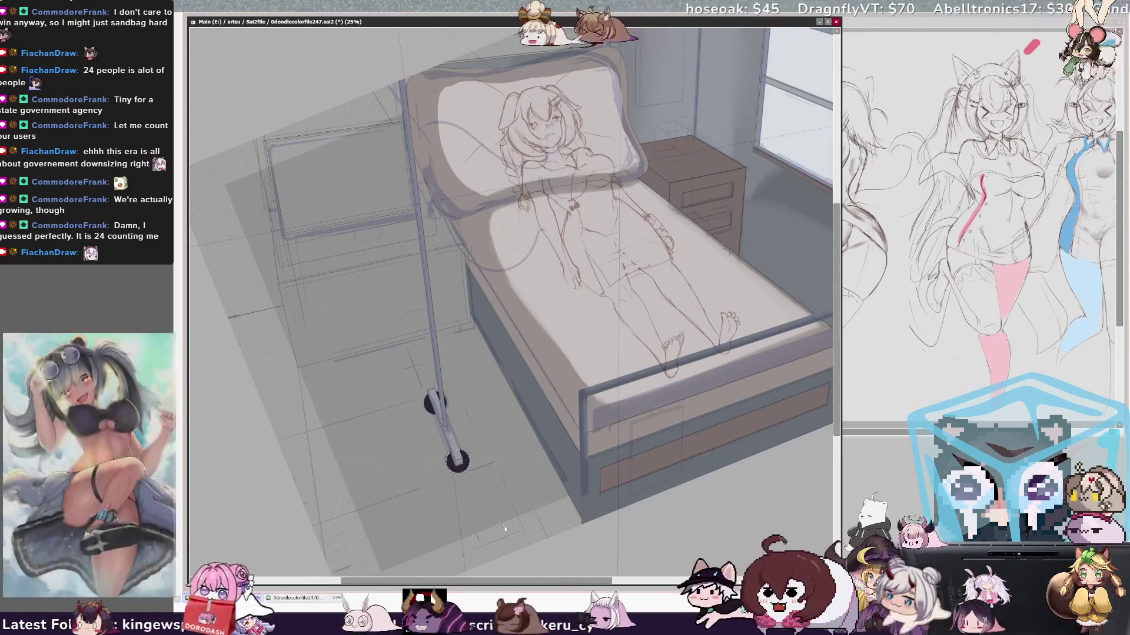
pyautogui.press('h')
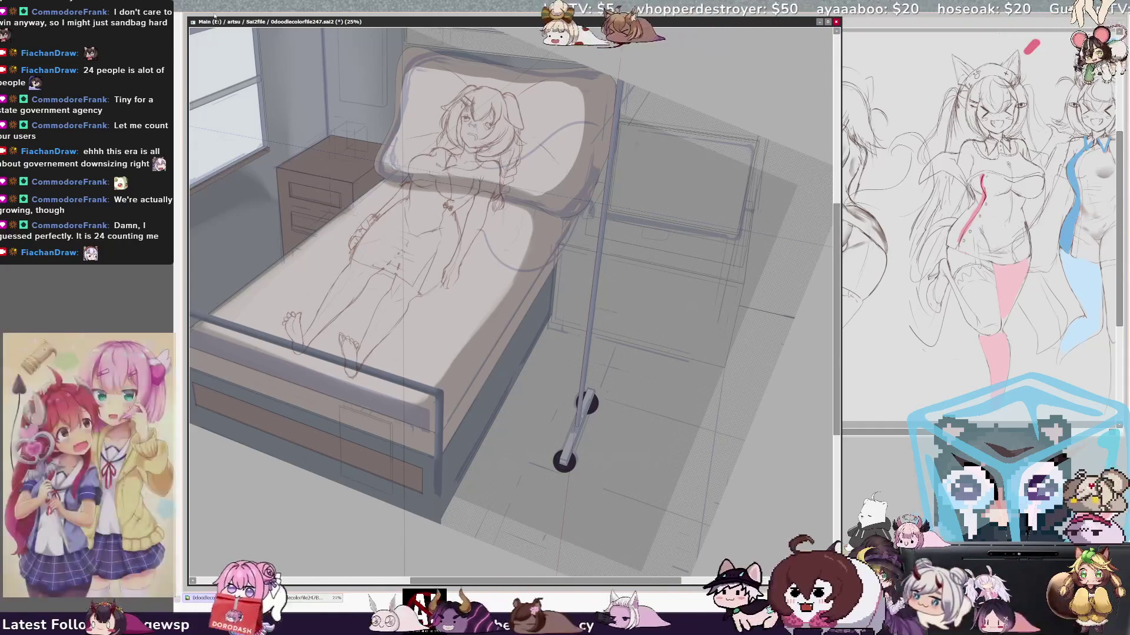
pyautogui.press('h')
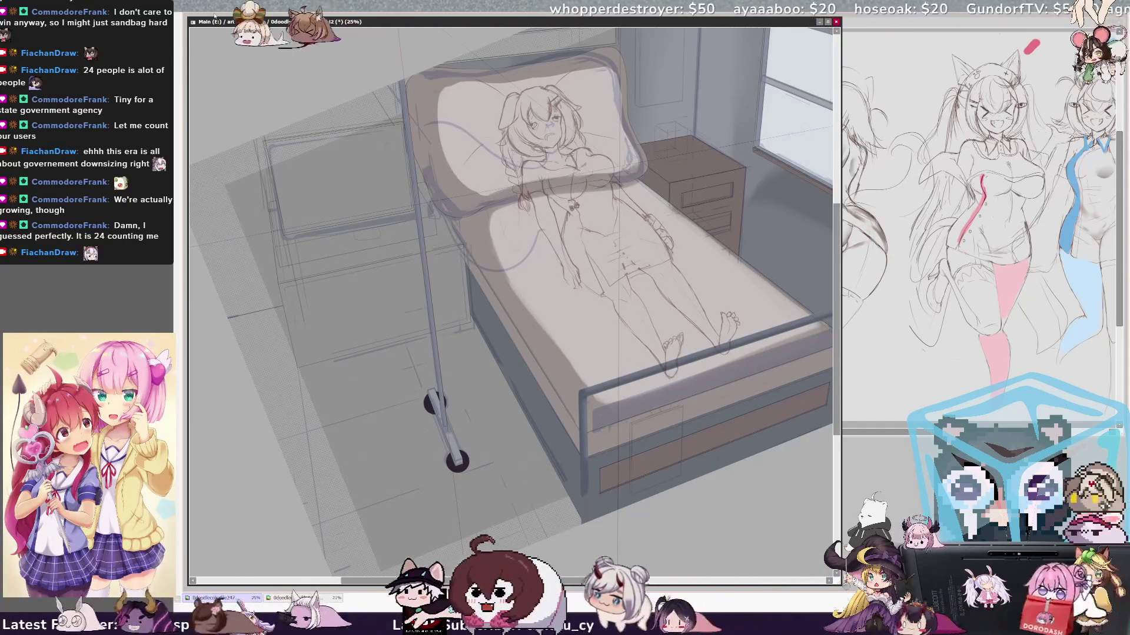
pyautogui.moveTo(586, 579); pyautogui.dragTo(622, 584)
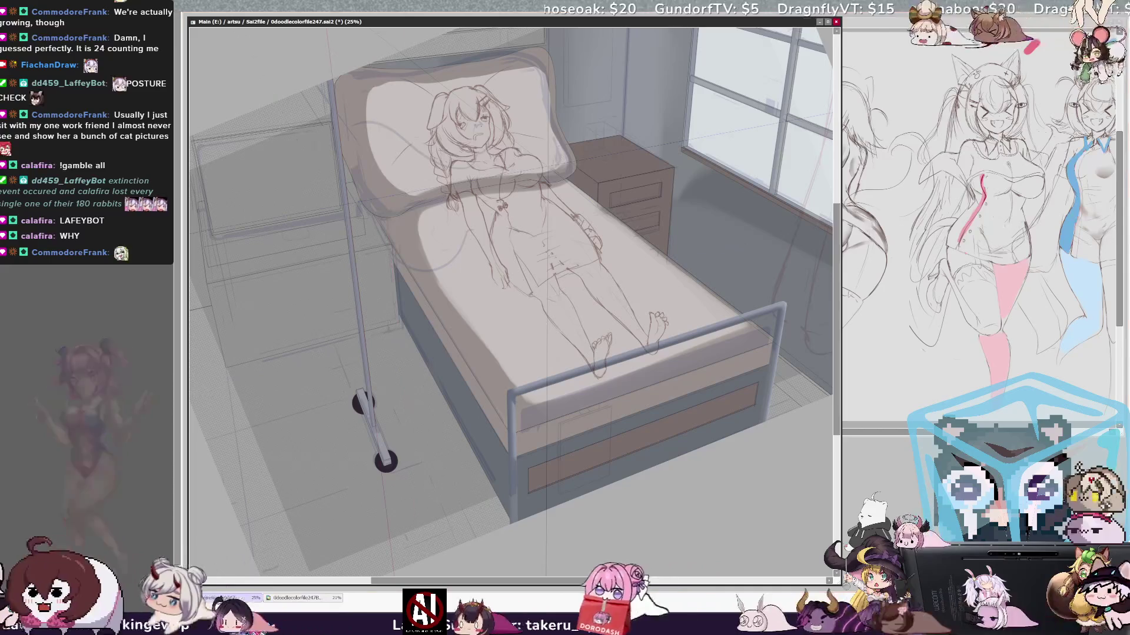
pyautogui.press('[')
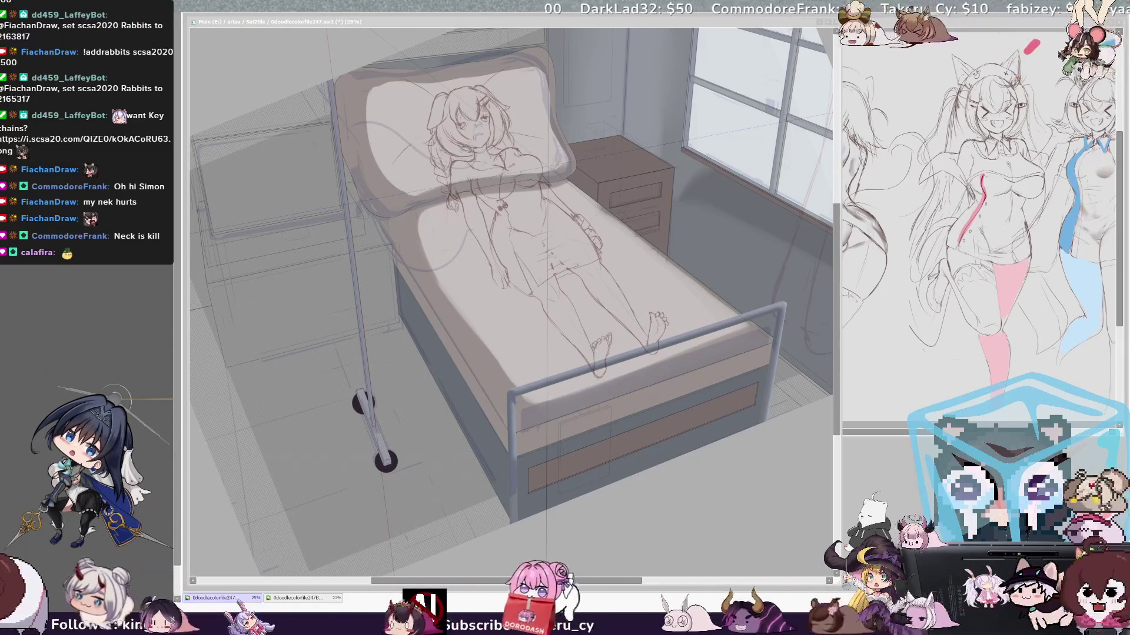
# - Pan up to the window wall and zoom to about 21% so the bed, IV stand and window fit
pyautogui.hotkey('alt', 'Tab')
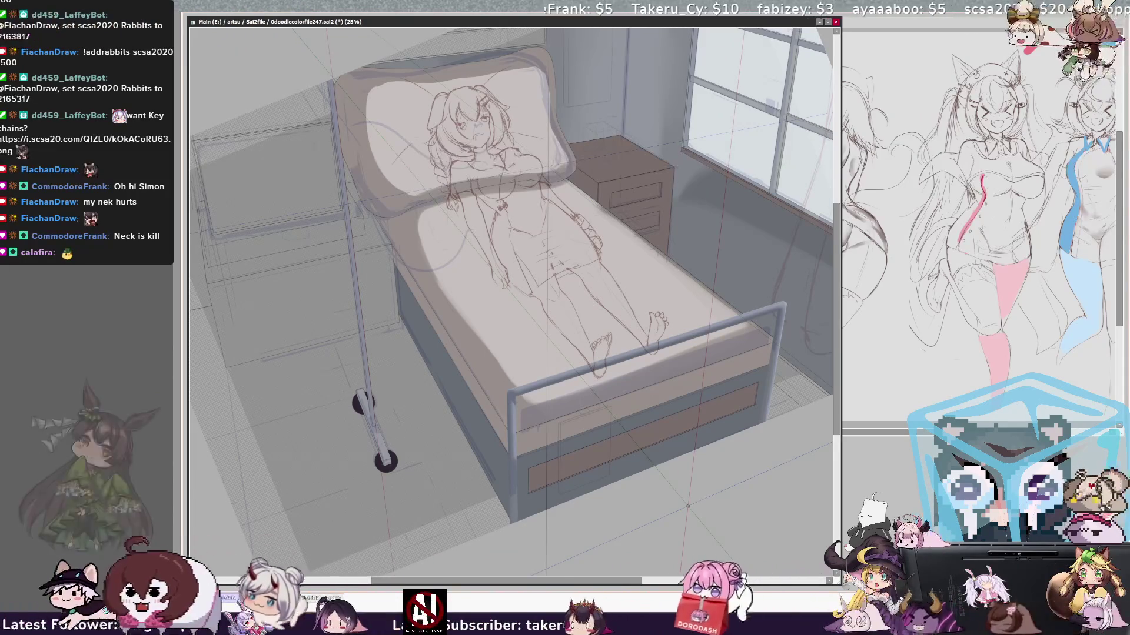
pyautogui.moveTo(834, 386); pyautogui.dragTo(831, 357)
pyautogui.moveTo(512, 294); pyautogui.dragTo(474, 324)
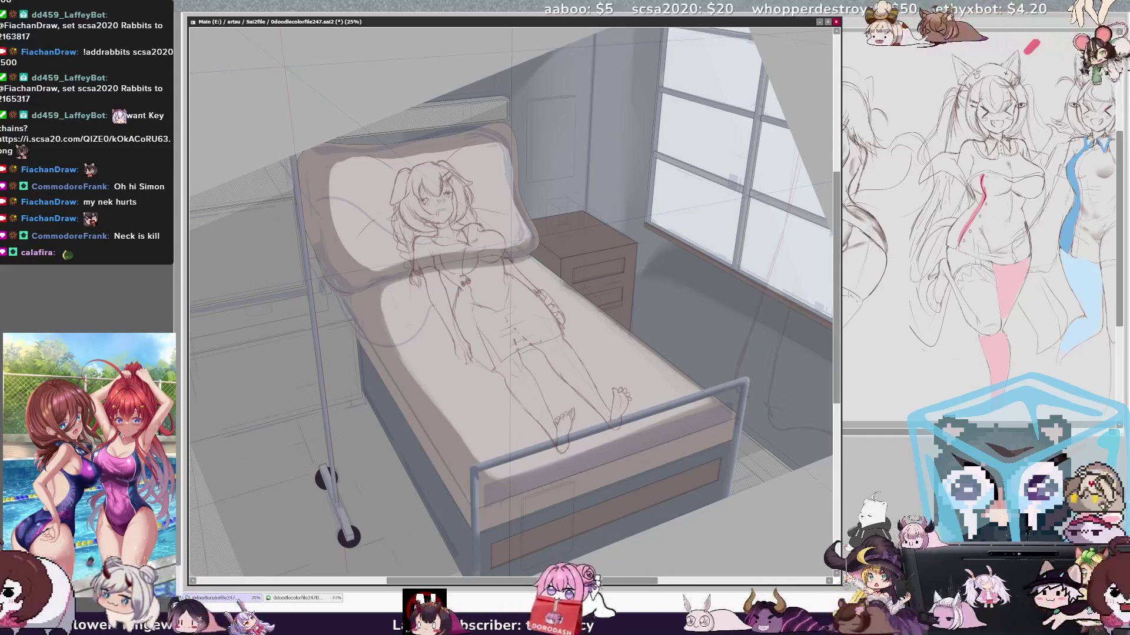
pyautogui.moveTo(521, 141); pyautogui.dragTo(477, 271)
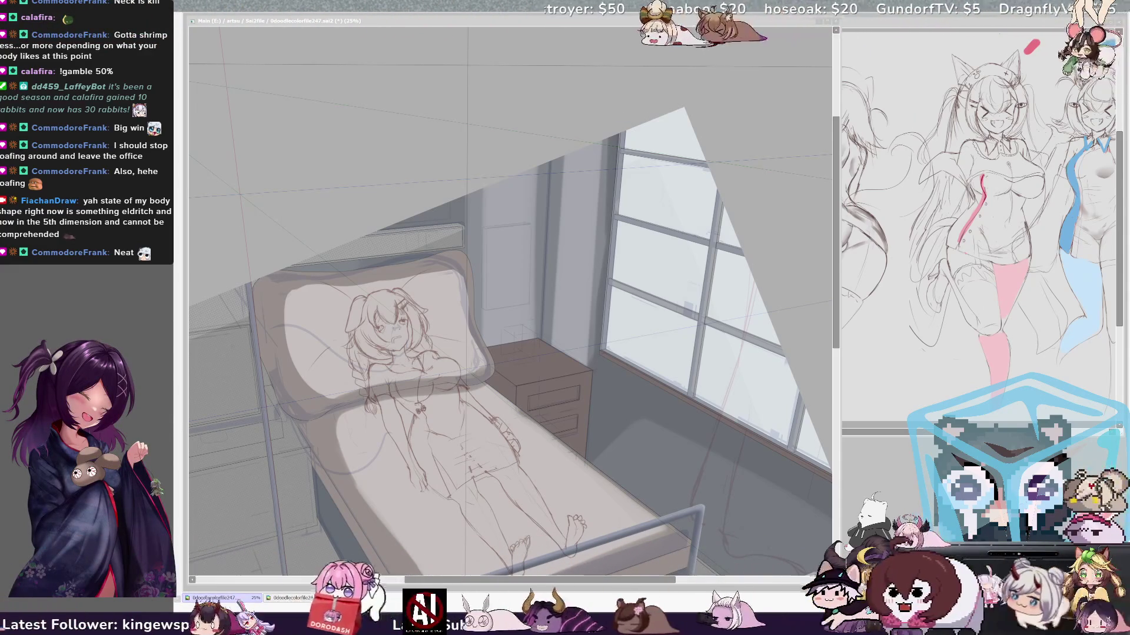
pyautogui.scroll(-5, 510, 301)
pyautogui.scroll(5, 510, 301)
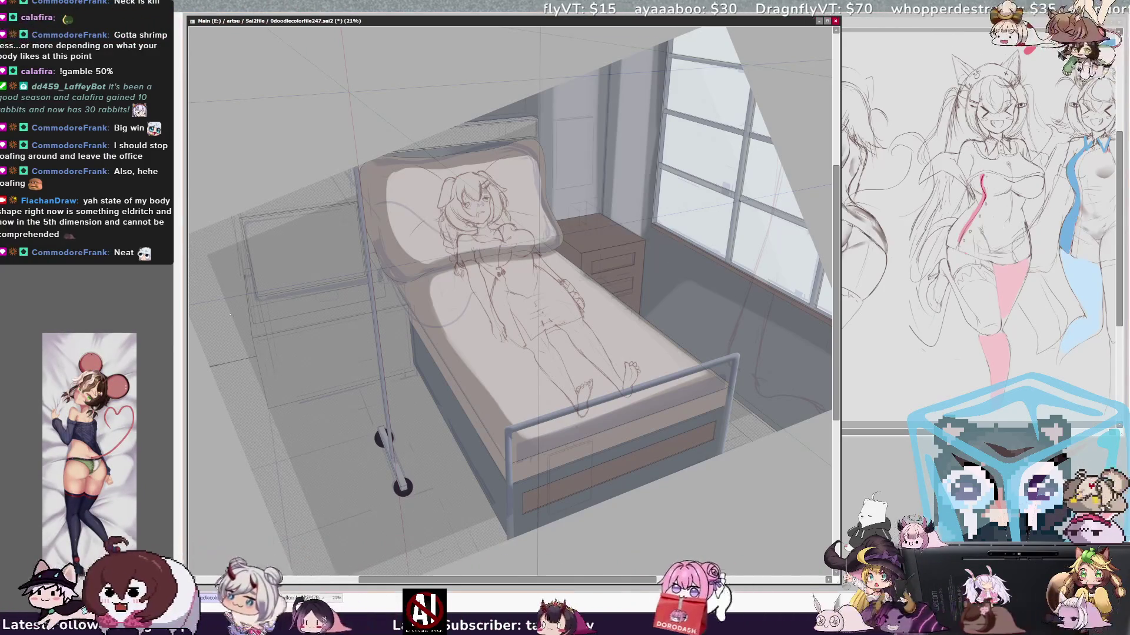
pyautogui.hotkey('ctrl', 'a')
pyautogui.hotkey('ctrl', 'd')
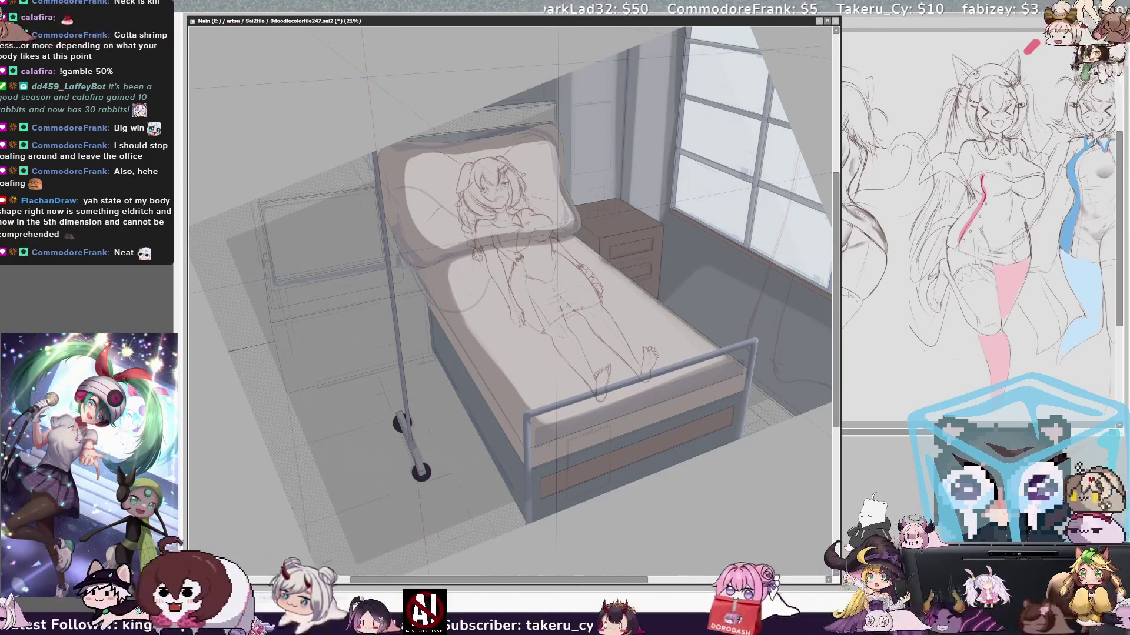
pyautogui.hotkey('ctrl', 'a')
pyautogui.hotkey('ctrl', 'd')
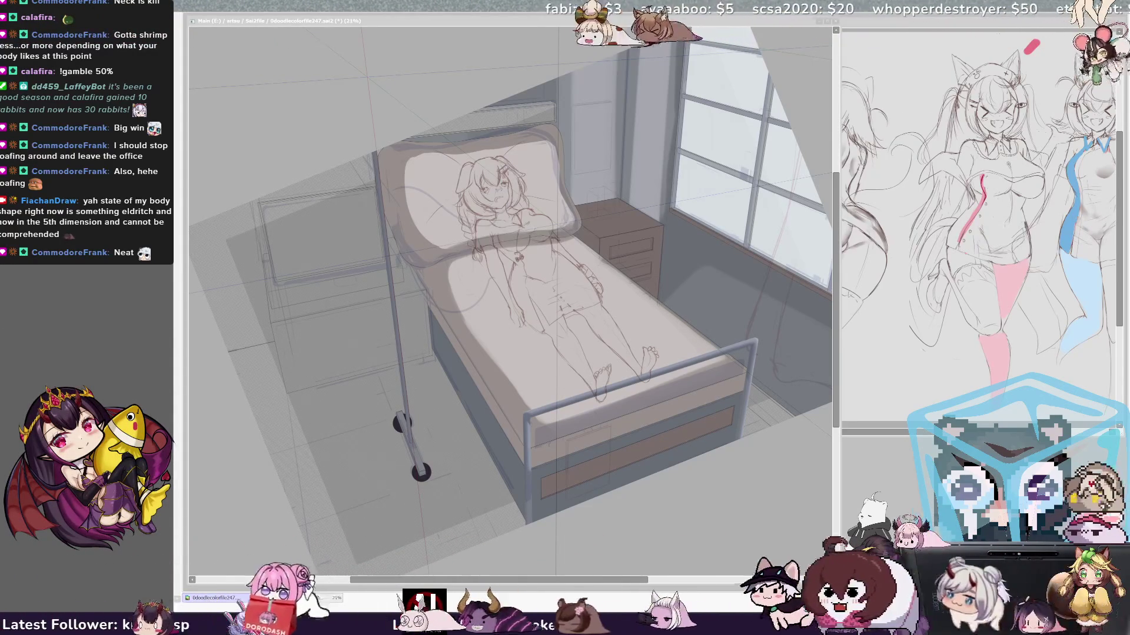
pyautogui.hotkey('alt', 'Tab')
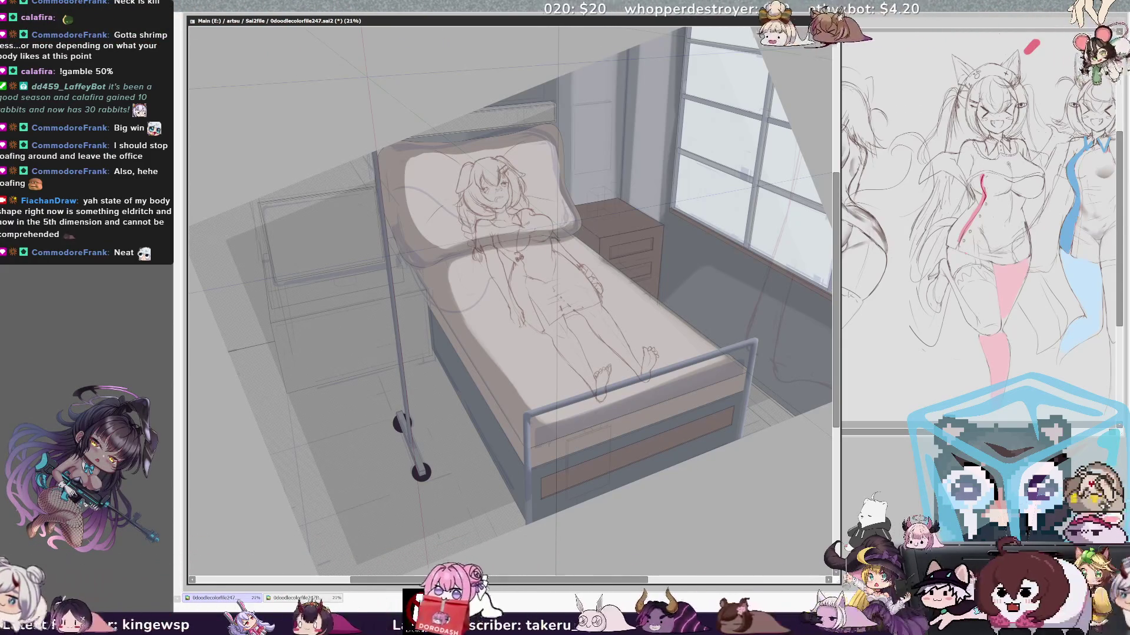
pyautogui.click(316, 431)
# - Extend the floor area up the left side, fill it flat grey, deselect, and shrink the brush
pyautogui.click(265, 318)
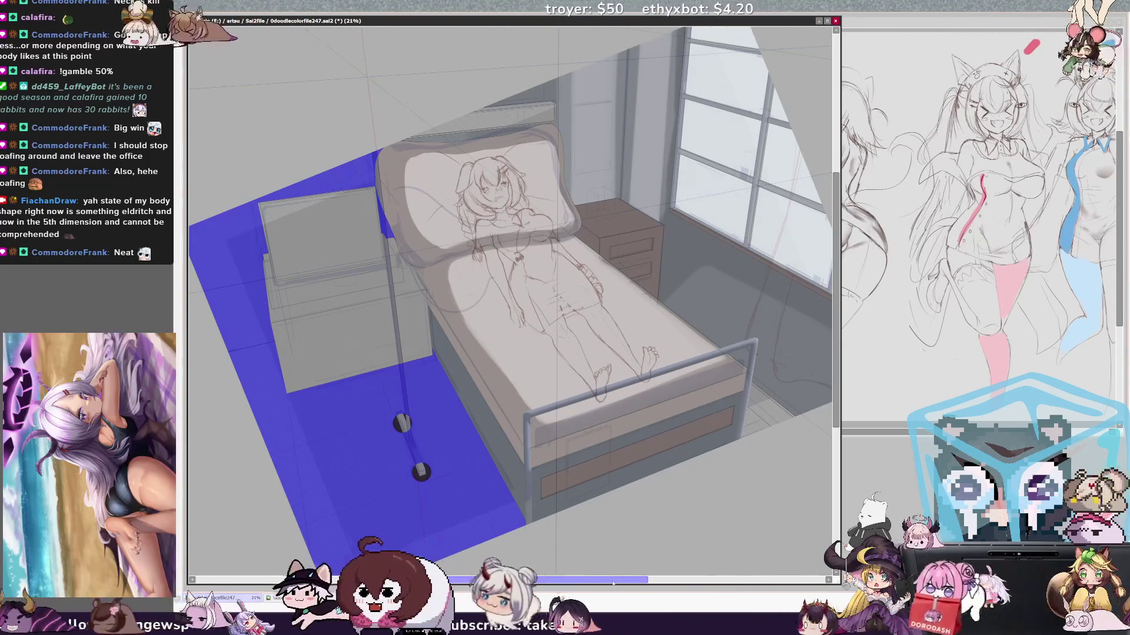
pyautogui.scroll(-2, 838, 389)
pyautogui.scroll(-1, 837, 389)
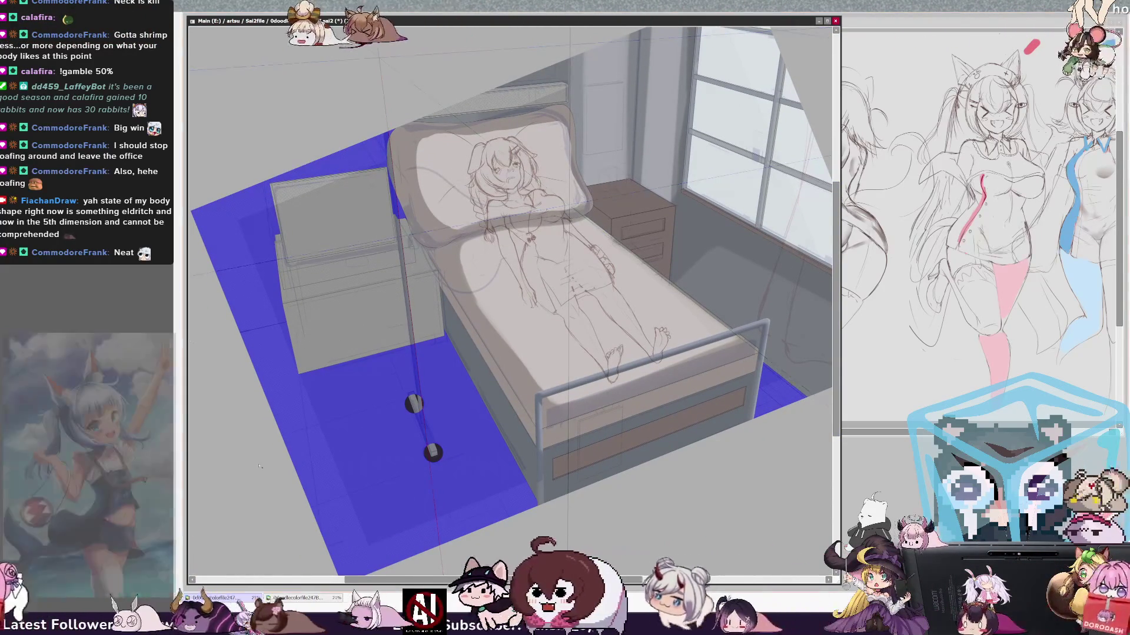
pyautogui.press('b')
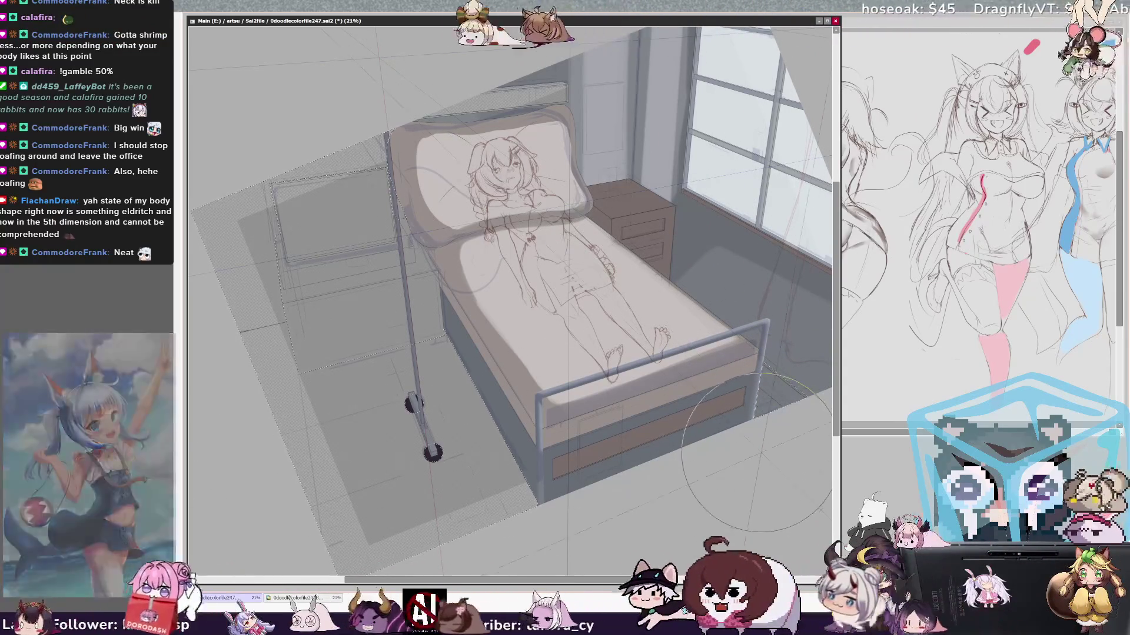
pyautogui.hotkey('ctrl', 'f')
pyautogui.hotkey('ctrl', 'd')
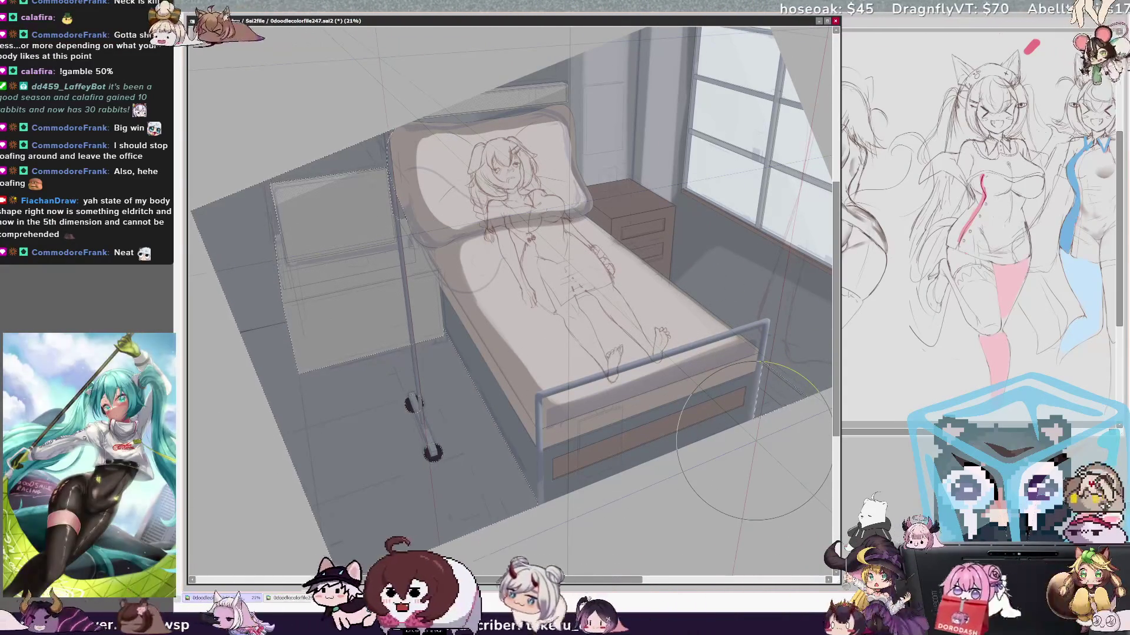
pyautogui.moveTo(634, 580); pyautogui.dragTo(646, 580)
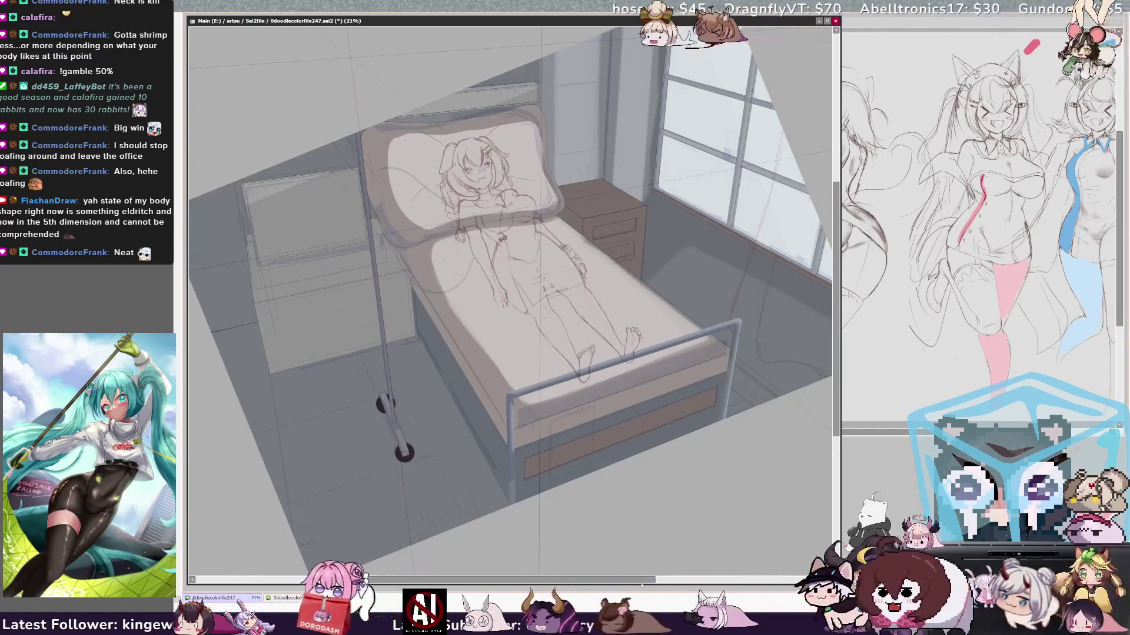
pyautogui.moveTo(653, 203); pyautogui.dragTo(647, 239)
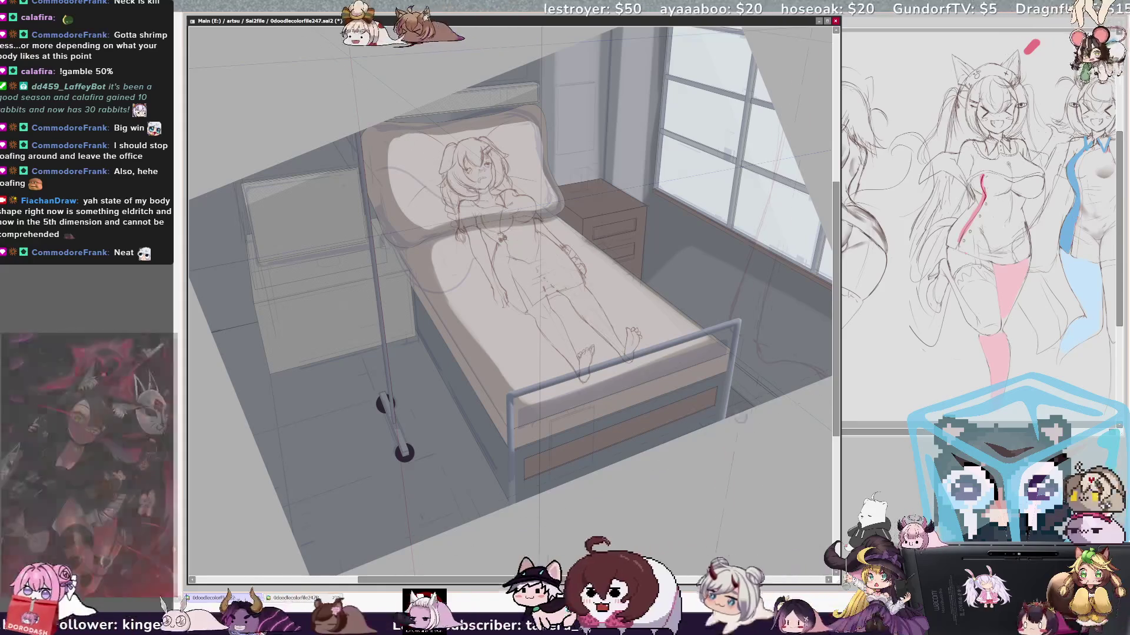
pyautogui.press('[')
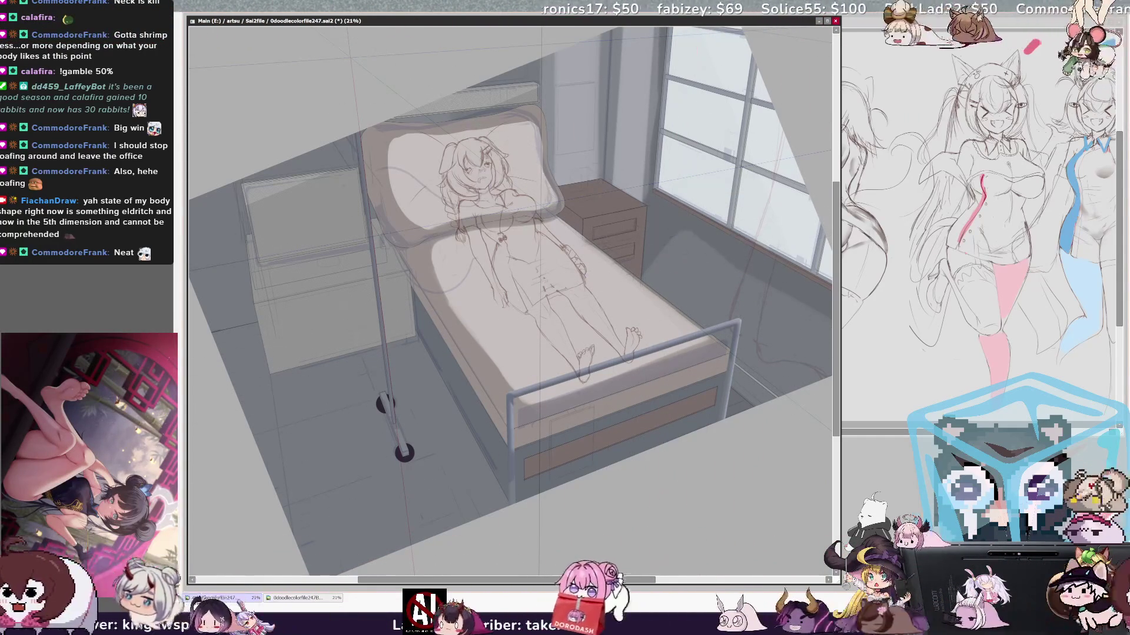
pyautogui.hscroll(5, 704, 559)
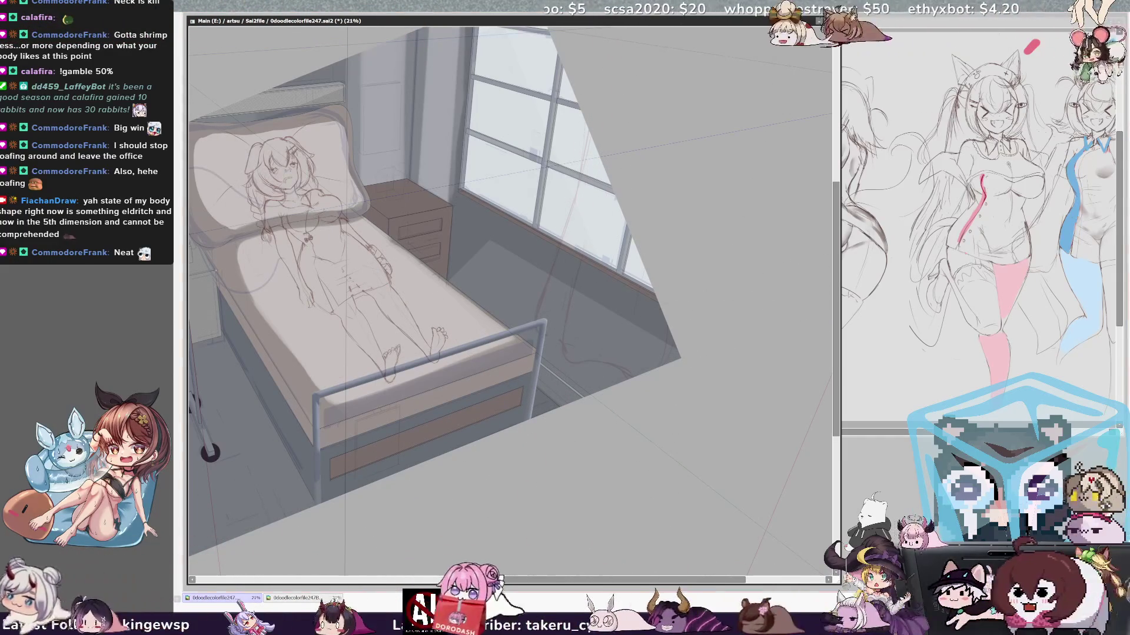
pyautogui.click(540, 400)
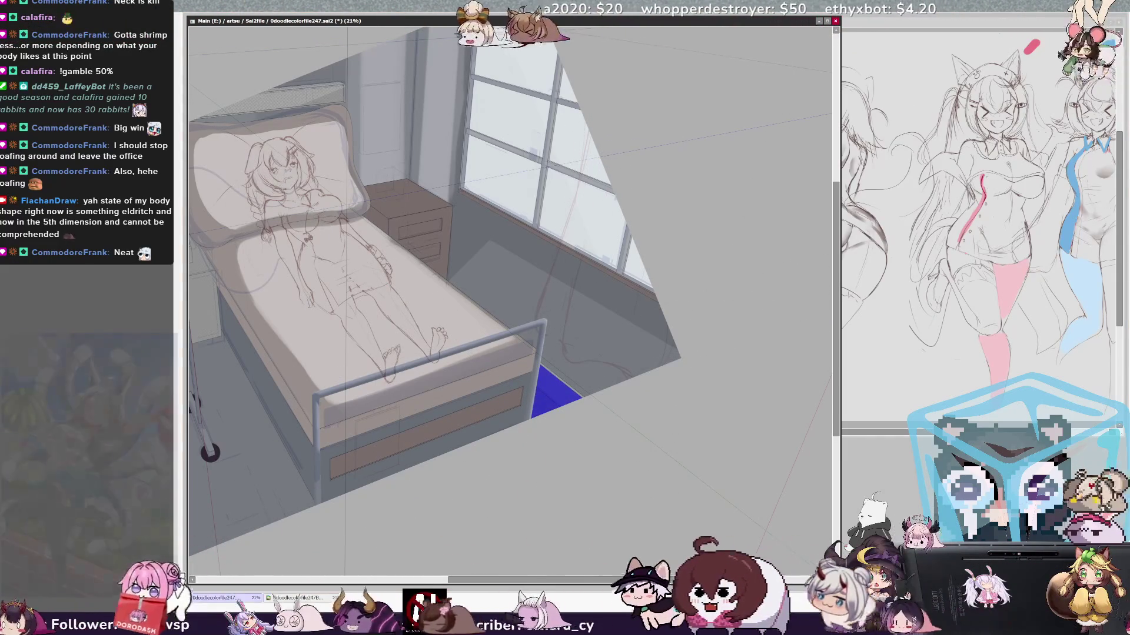
# - Select the gap beside the bed's foot rail plus the strip below it, then reframe the room
pyautogui.press('b')
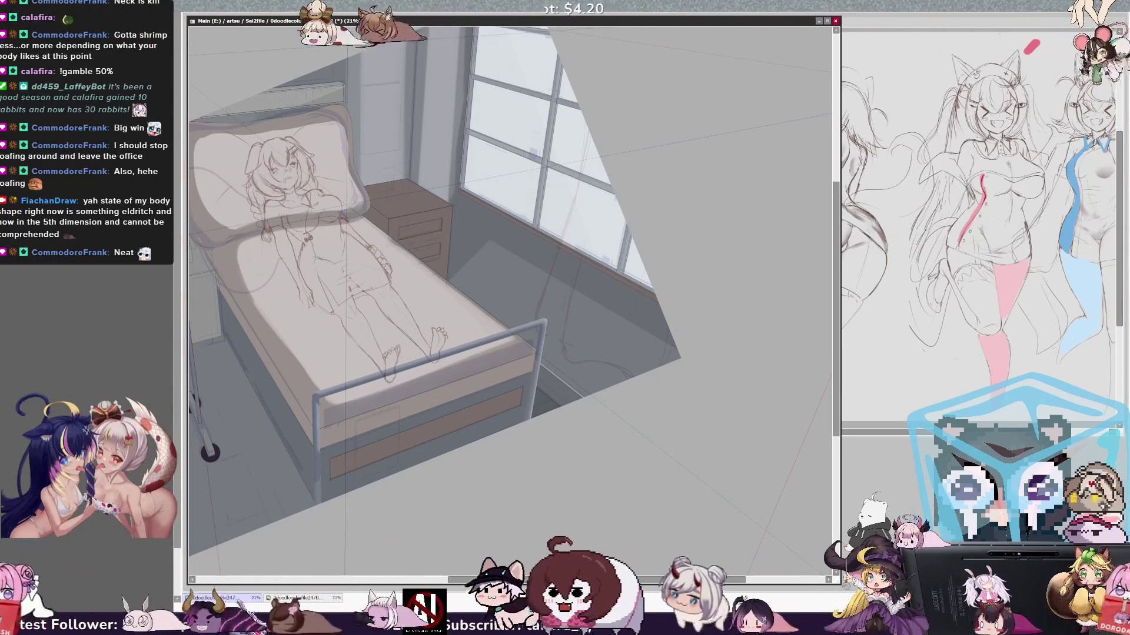
pyautogui.moveTo(540, 363); pyautogui.dragTo(571, 387)
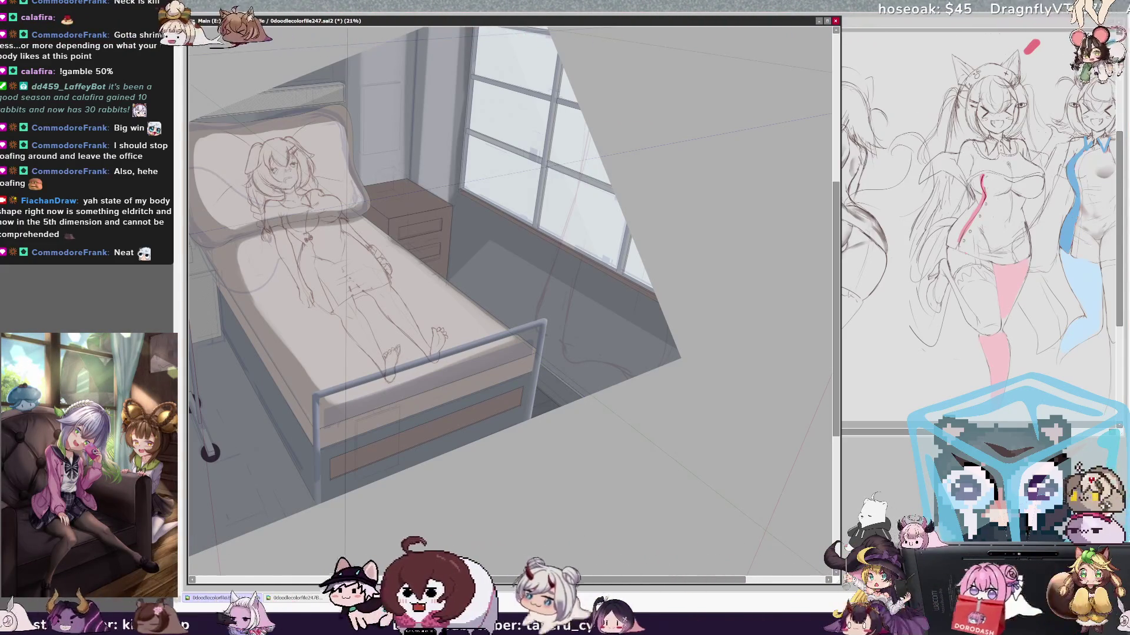
pyautogui.scroll(1, 475, 265)
pyautogui.moveTo(506, 295); pyautogui.dragTo(559, 350)
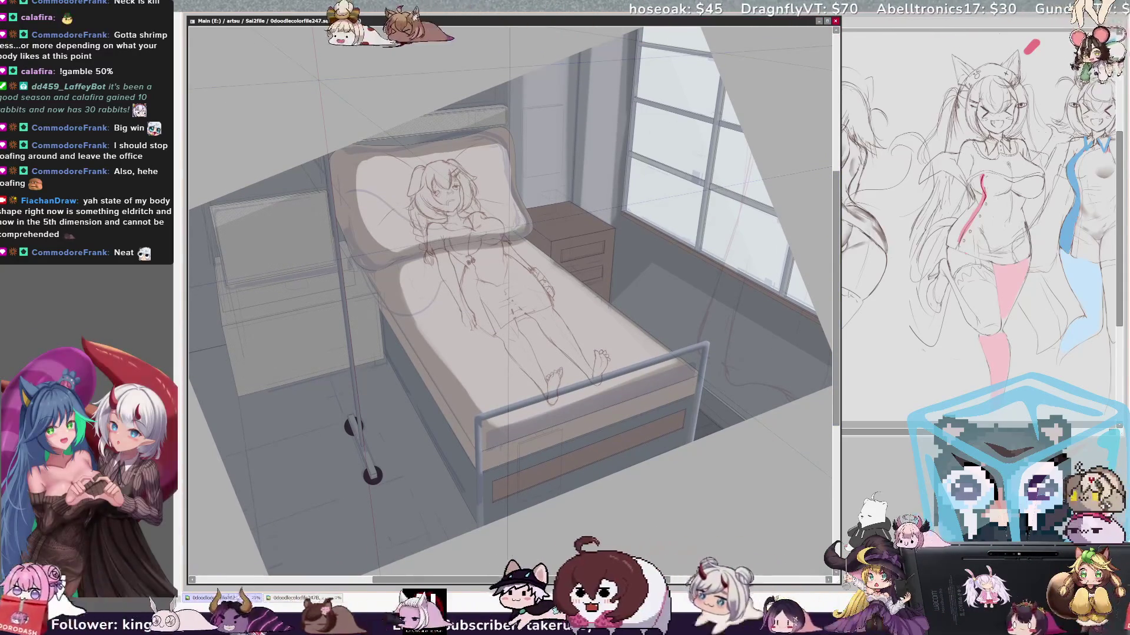
pyautogui.moveTo(707, 427); pyautogui.dragTo(732, 427)
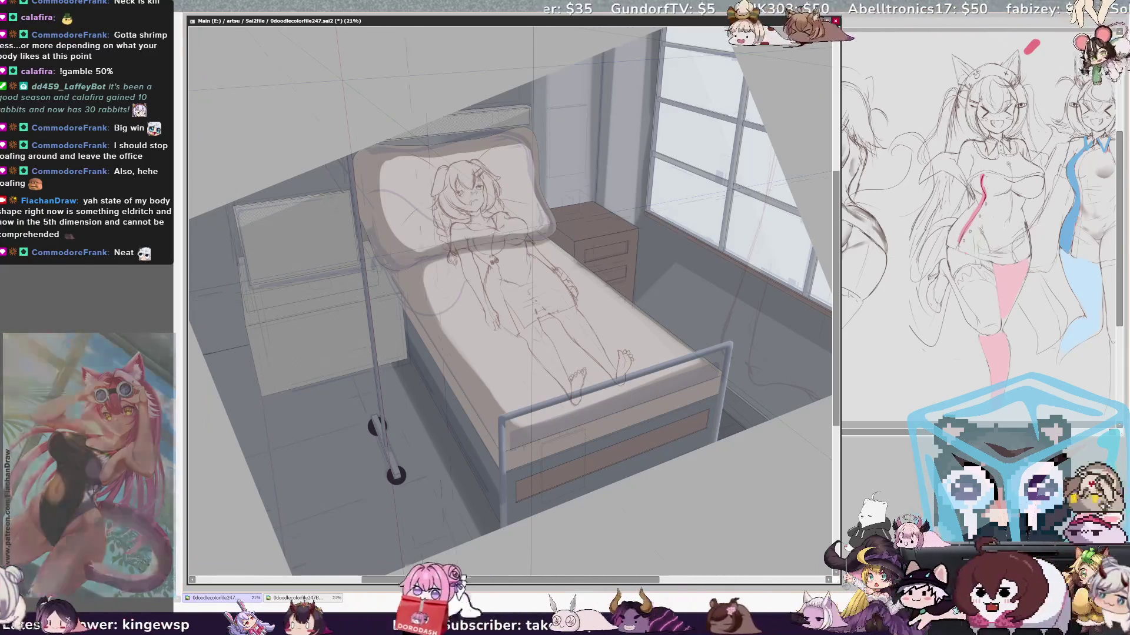
pyautogui.press('[')
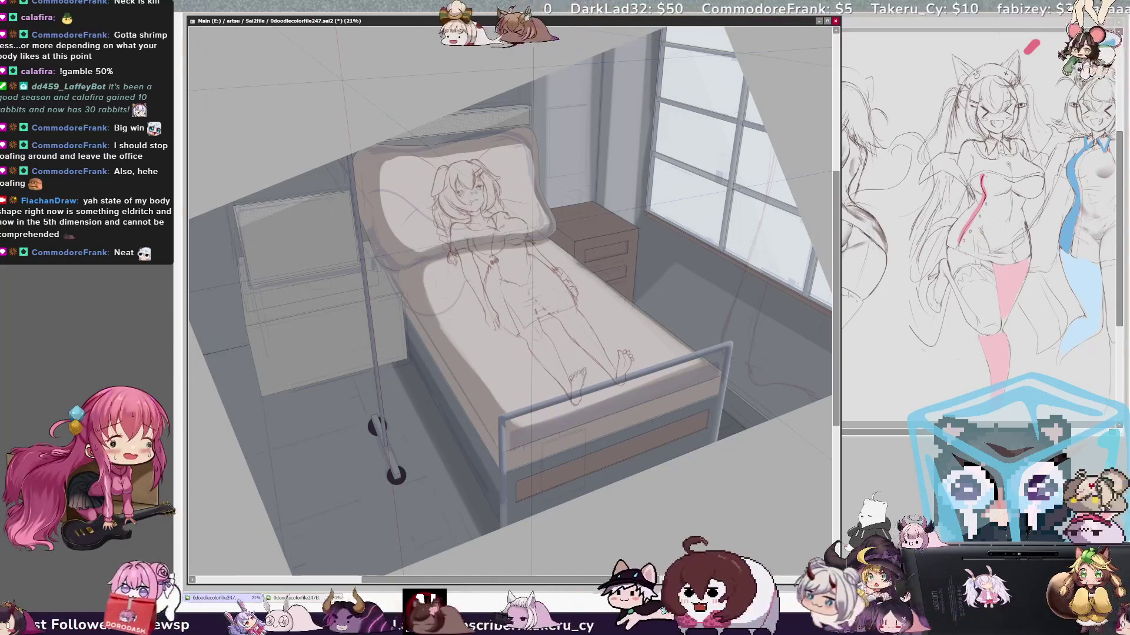
pyautogui.moveTo(429, 357); pyautogui.dragTo(429, 357)
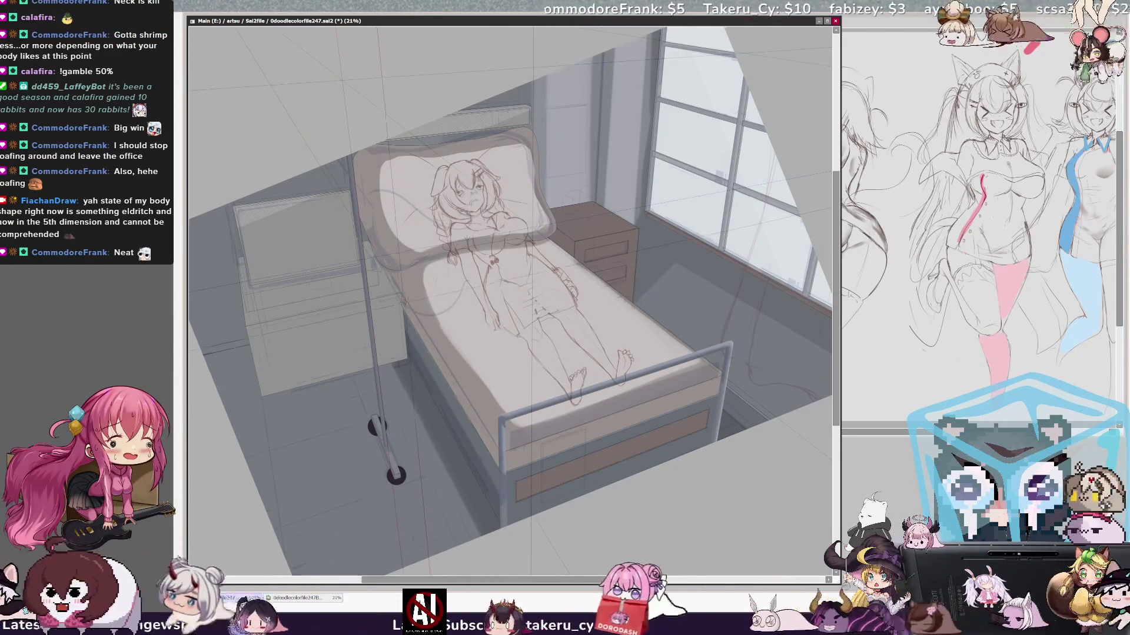
pyautogui.moveTo(400, 304); pyautogui.dragTo(402, 303)
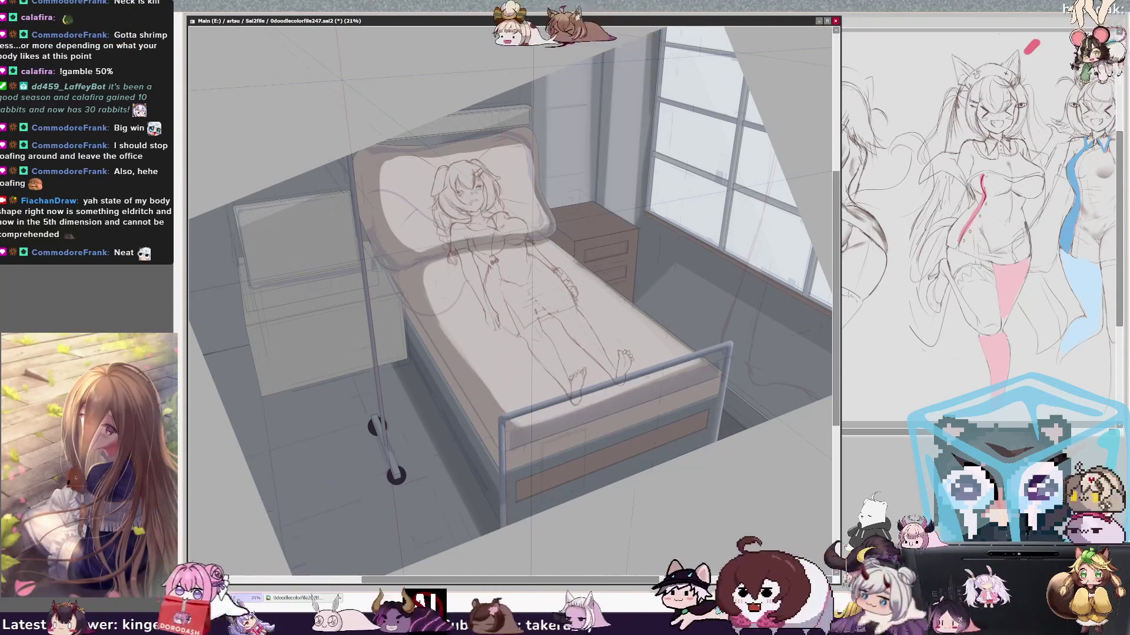
pyautogui.hotkey('ctrl', '+')
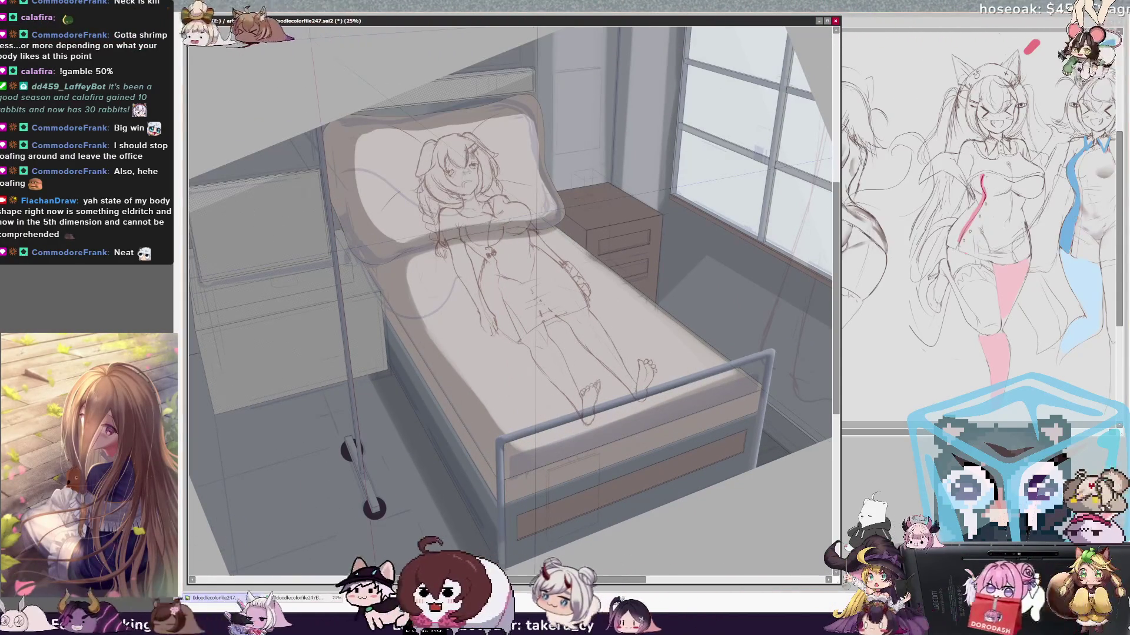
pyautogui.moveTo(506, 455); pyautogui.dragTo(488, 422)
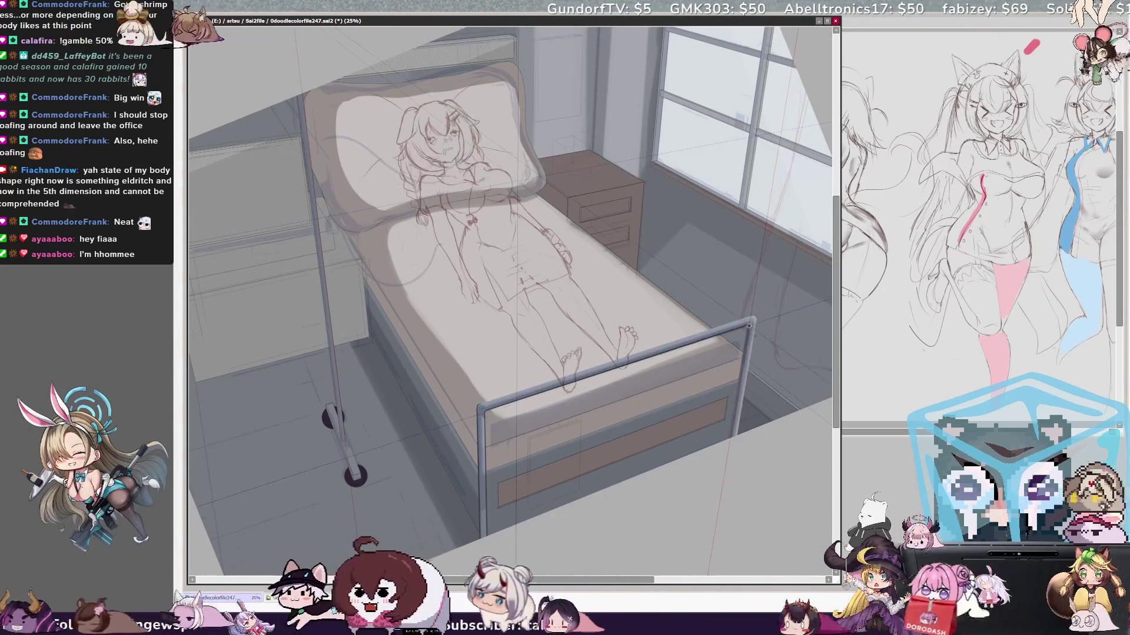
pyautogui.press('[')
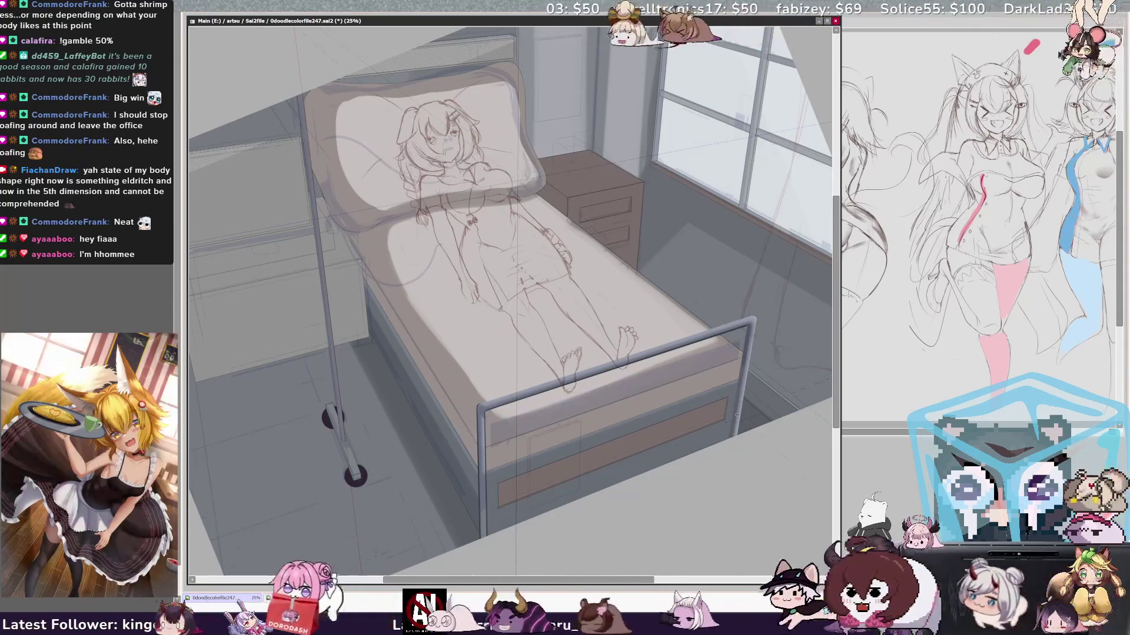
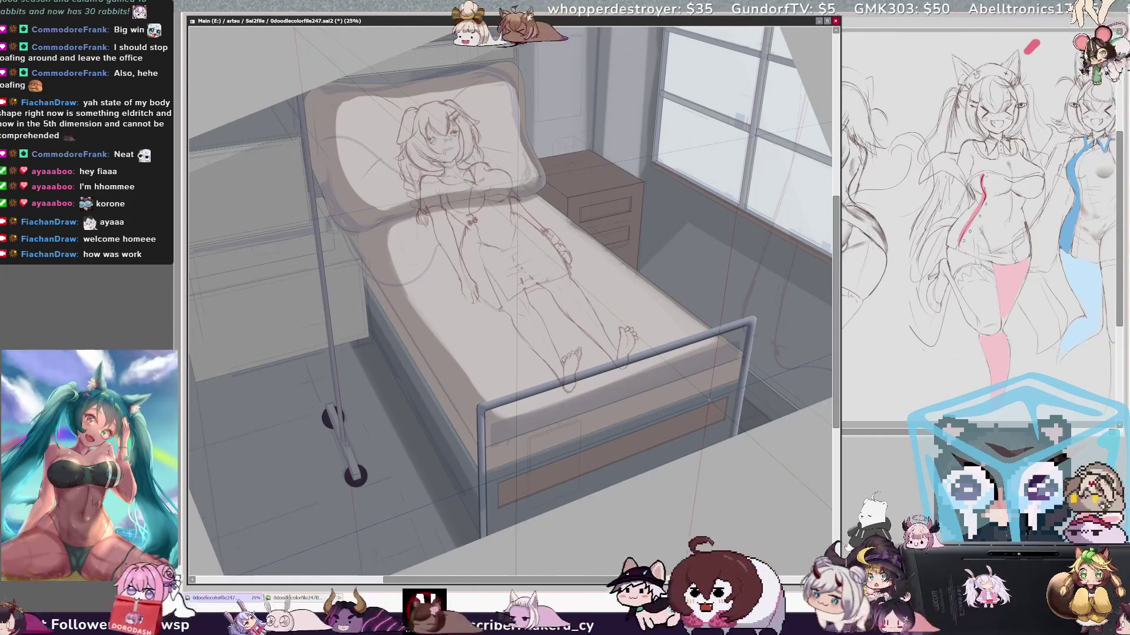
# - Rotate the canvas about 40° counterclockwise so the foot rail runs diagonally, then pan right
pyautogui.moveTo(630, 579); pyautogui.dragTo(652, 580)
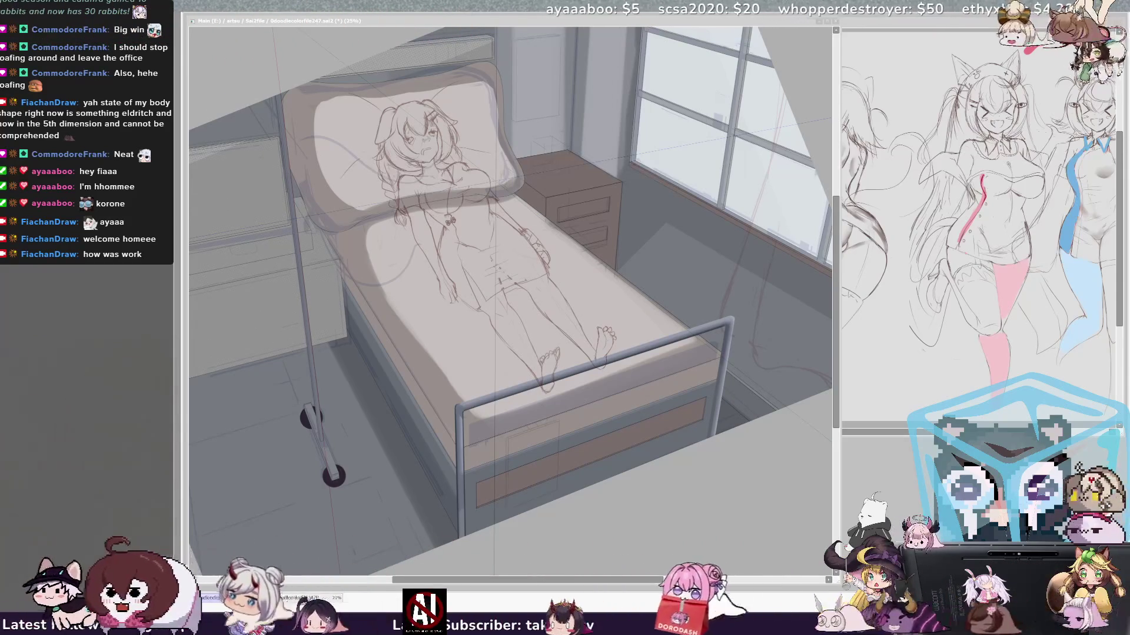
pyautogui.hotkey('alt', 'Tab')
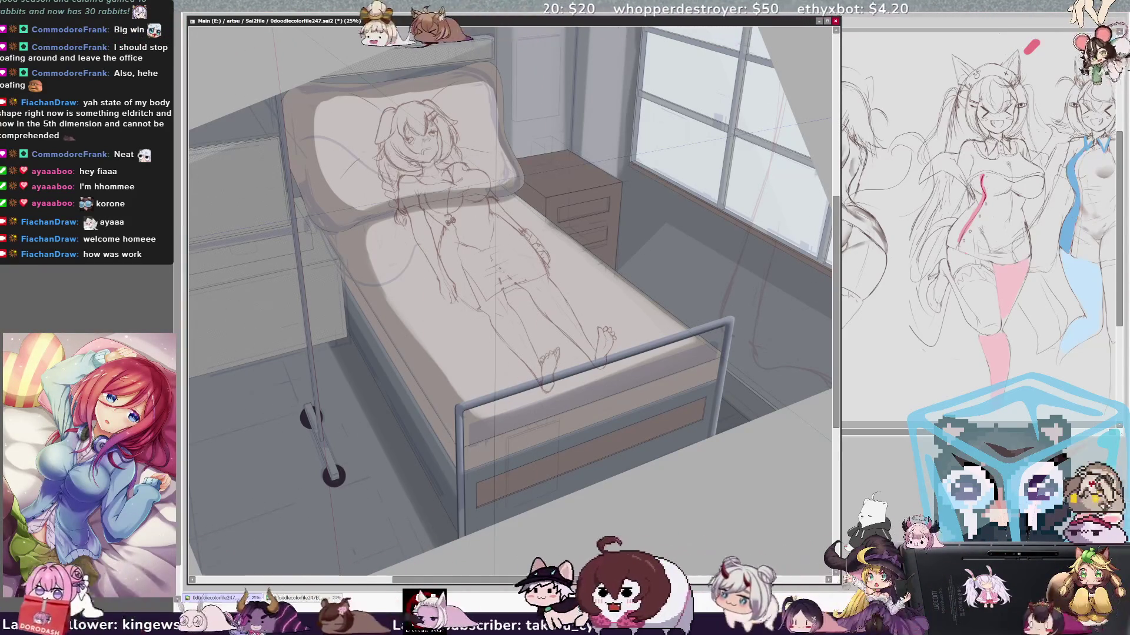
pyautogui.press('Delete')
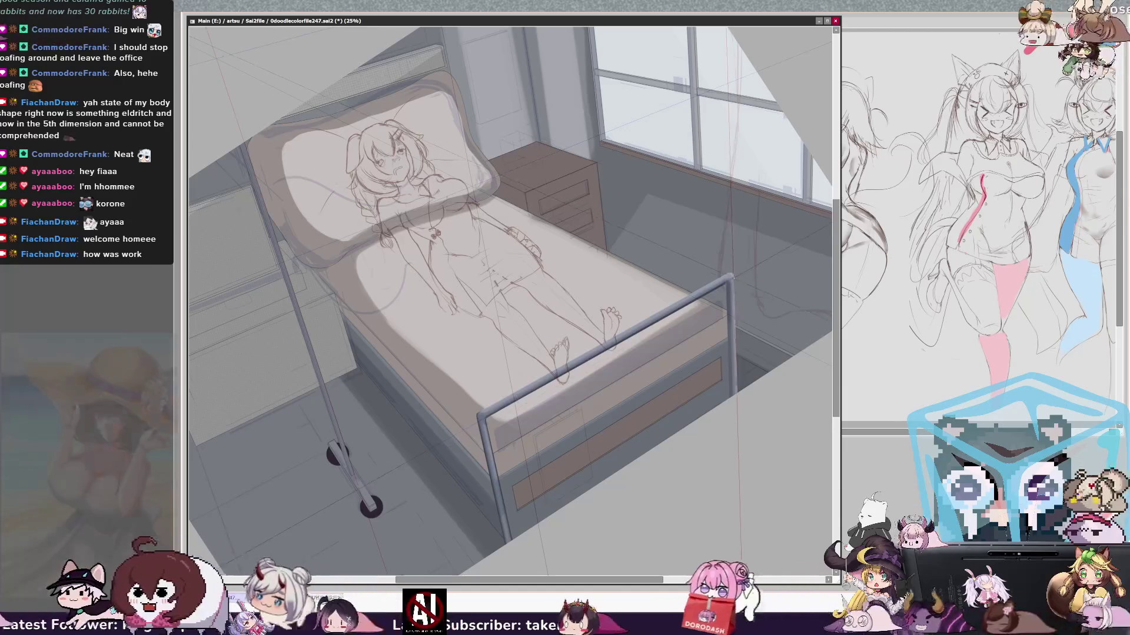
pyautogui.press('Delete')
pyautogui.press('Delete')
pyautogui.press('Delete')
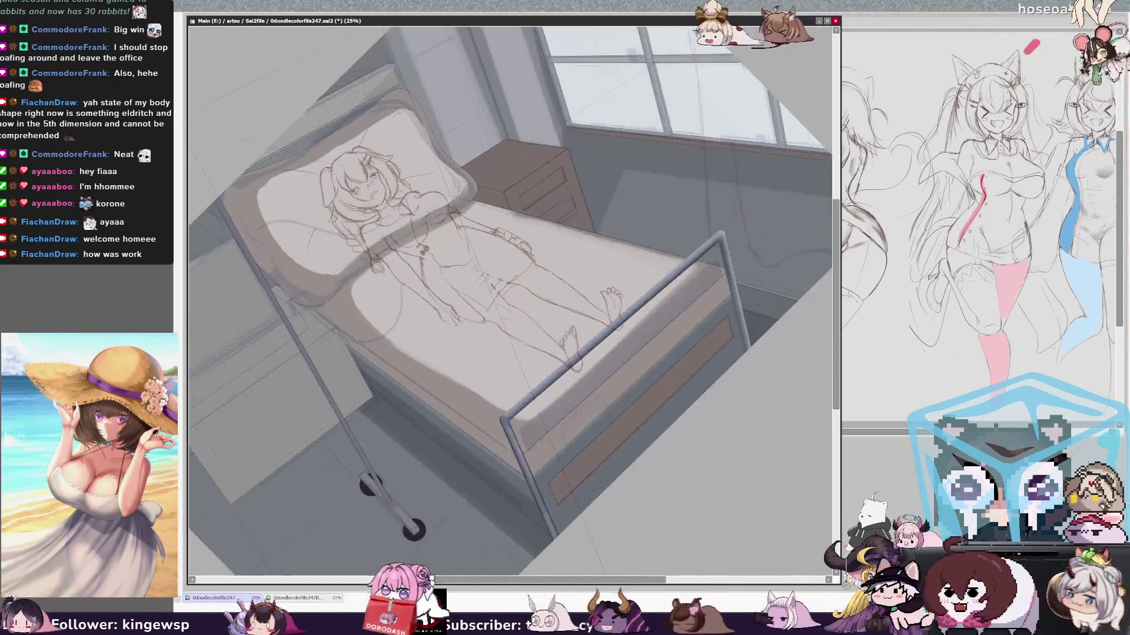
pyautogui.hscroll(2, 590, 486)
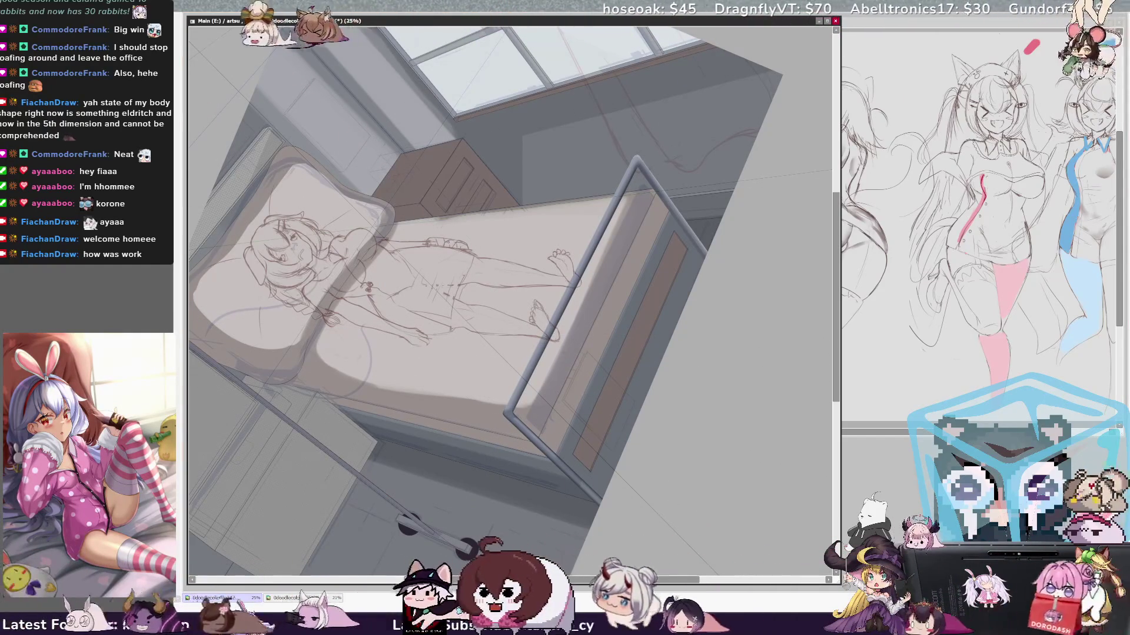
# - Check and adjust the brush size, then rotate the view further counterclockwise
pyautogui.press('[')
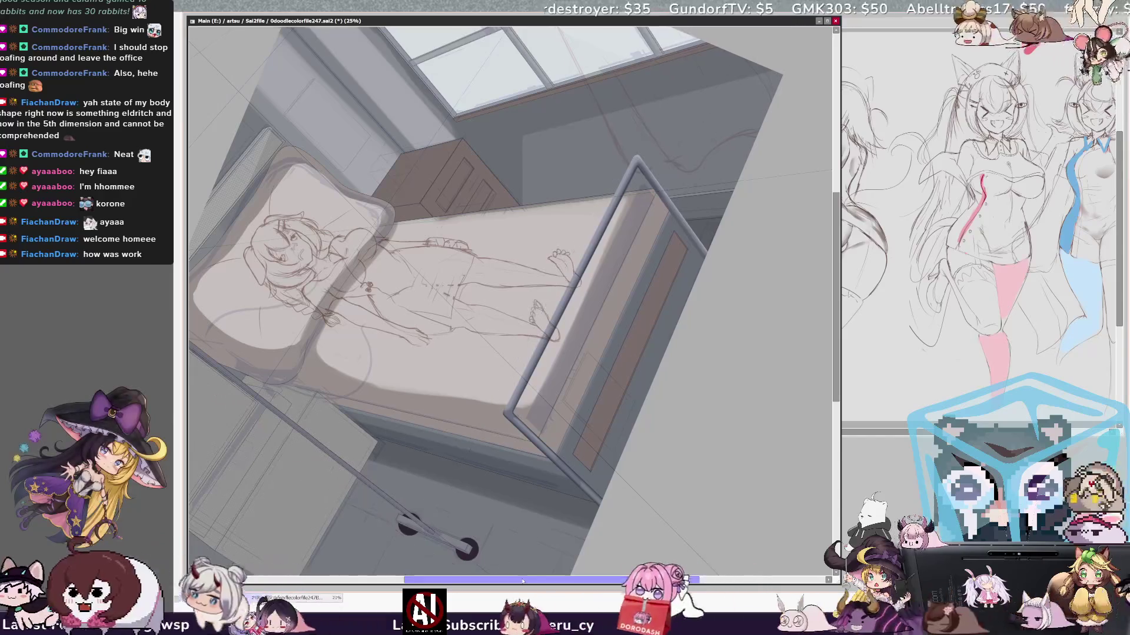
pyautogui.moveTo(522, 580); pyautogui.dragTo(570, 580)
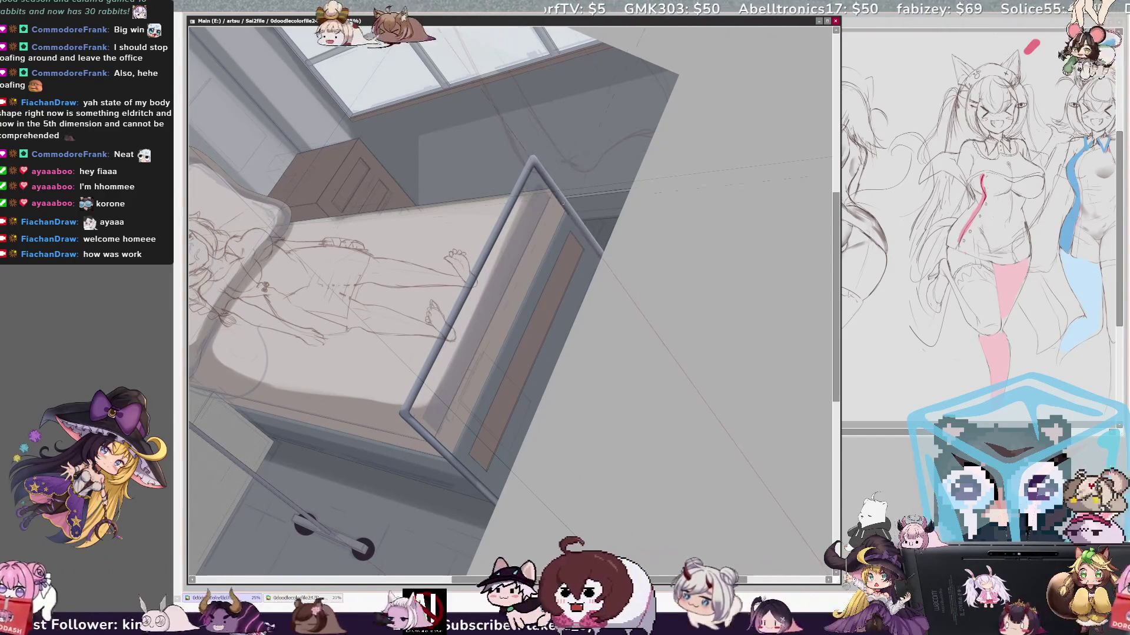
pyautogui.rightClick(534, 169)
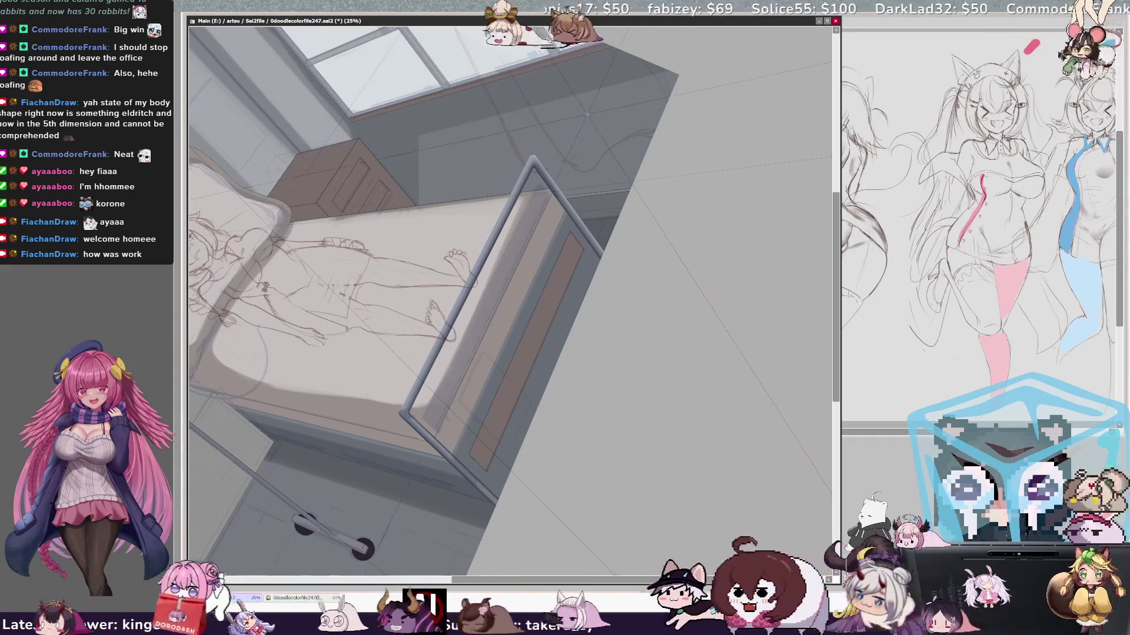
pyautogui.rightClick(535, 168)
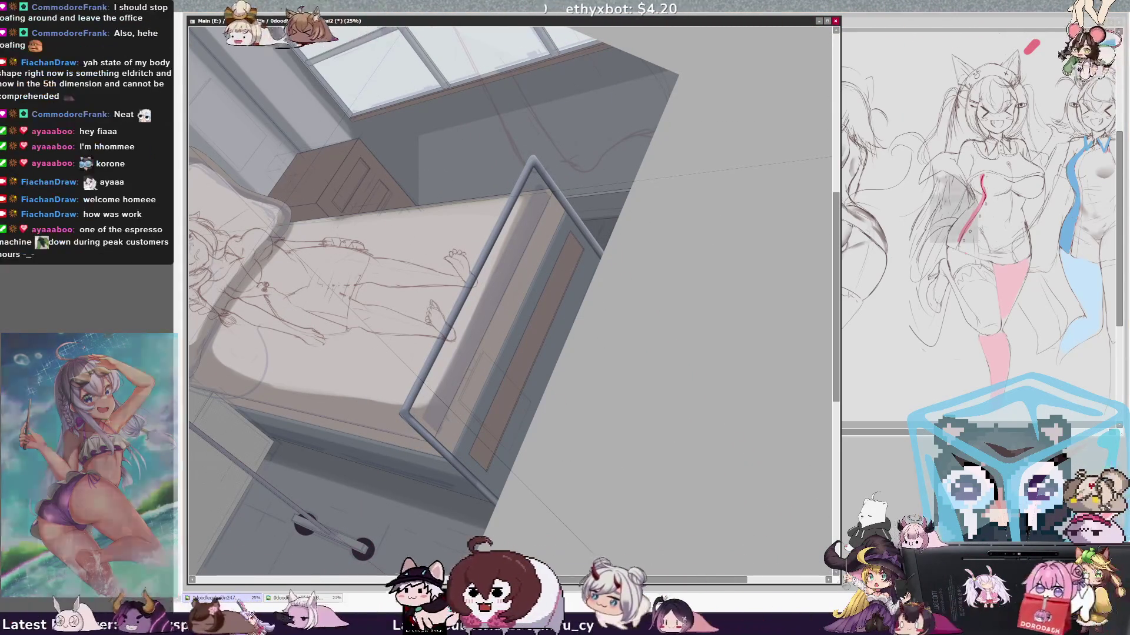
pyautogui.press('Delete')
pyautogui.press('Delete')
pyautogui.press('Delete')
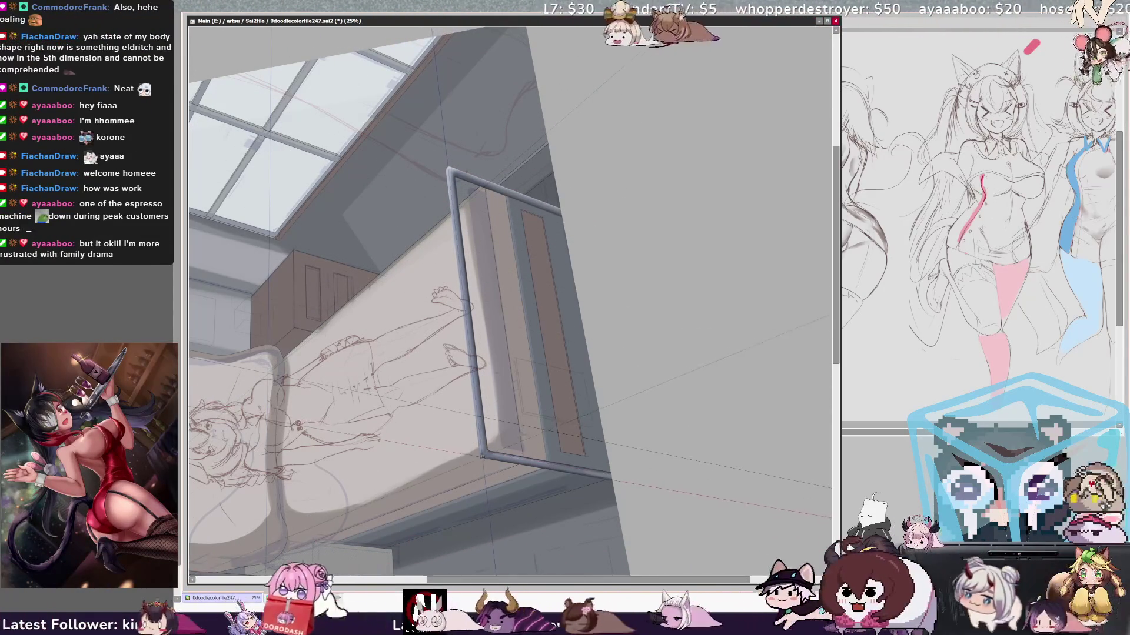
# - Adjust the brush size and rotate the view back so the bed stands upright
pyautogui.hotkey('ctrl', 'alt')
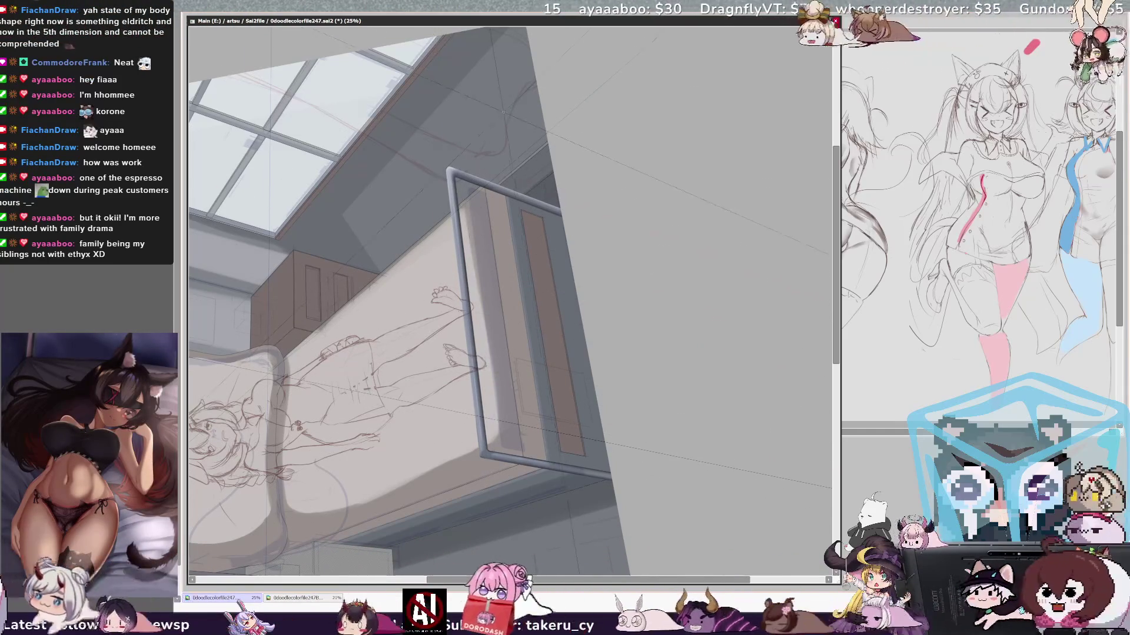
pyautogui.press('End')
pyautogui.press('End')
pyautogui.press('End')
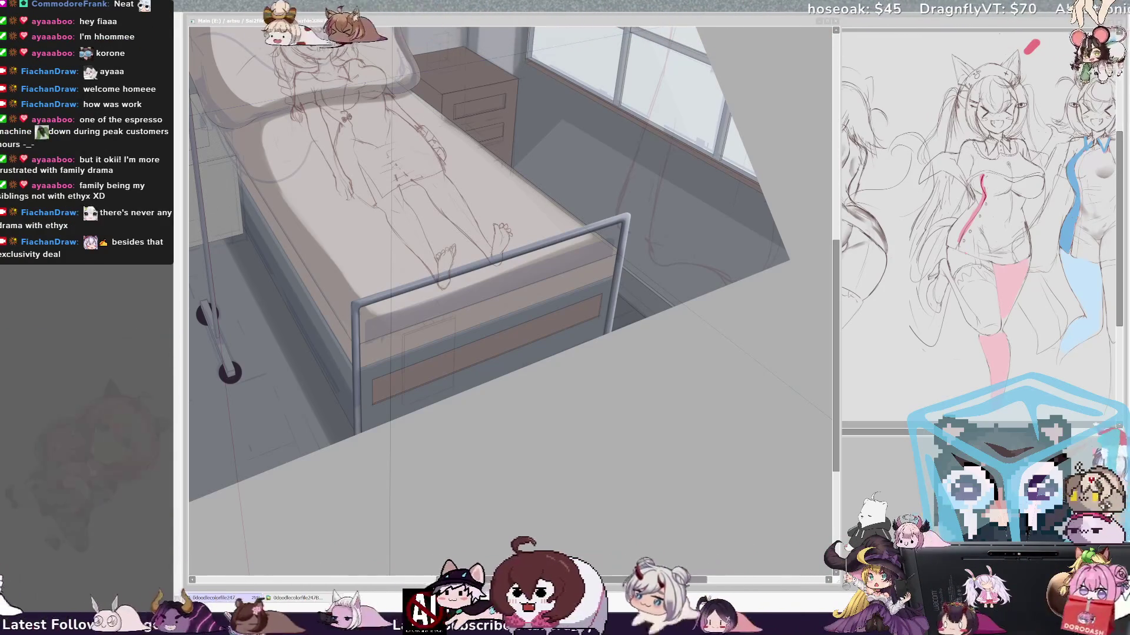
# - Pan to center the bed, IV stand and left cabinet, then select the cabinet top's front face
pyautogui.click(613, 169)
pyautogui.moveTo(613, 169); pyautogui.dragTo(657, 220)
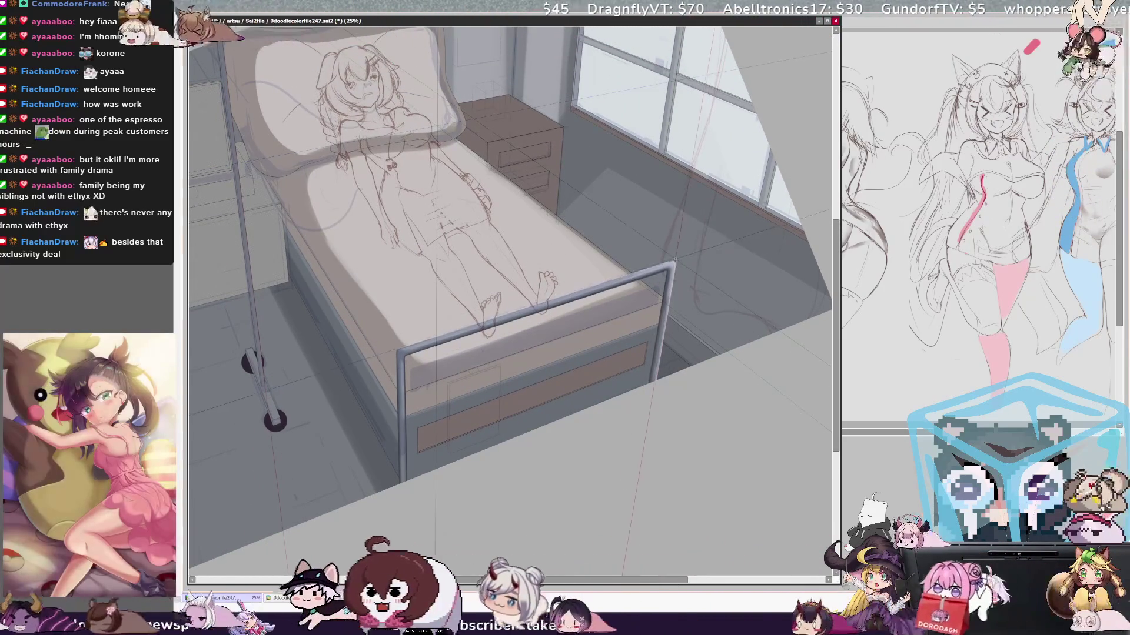
pyautogui.moveTo(675, 261); pyautogui.dragTo(795, 330)
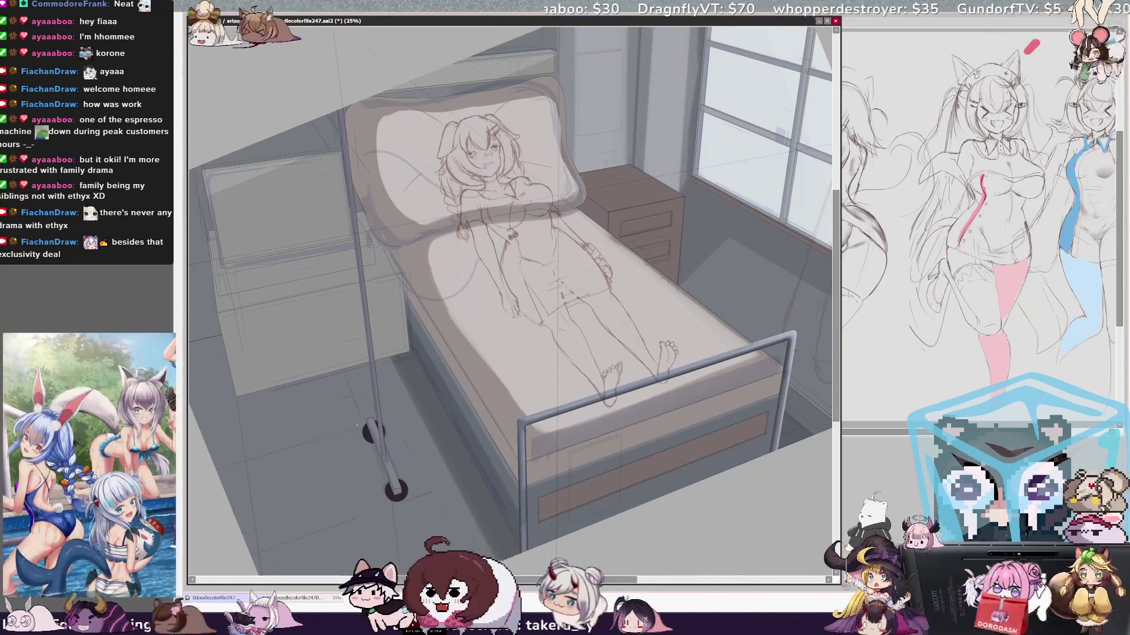
pyautogui.moveTo(343, 389); pyautogui.dragTo(394, 388)
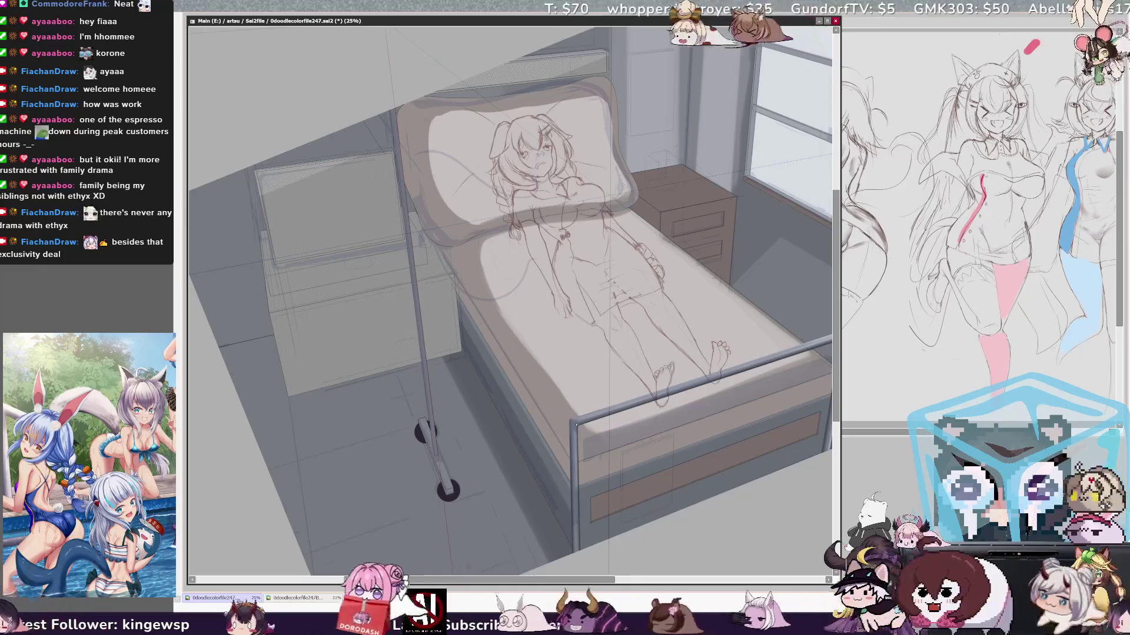
pyautogui.click(346, 281)
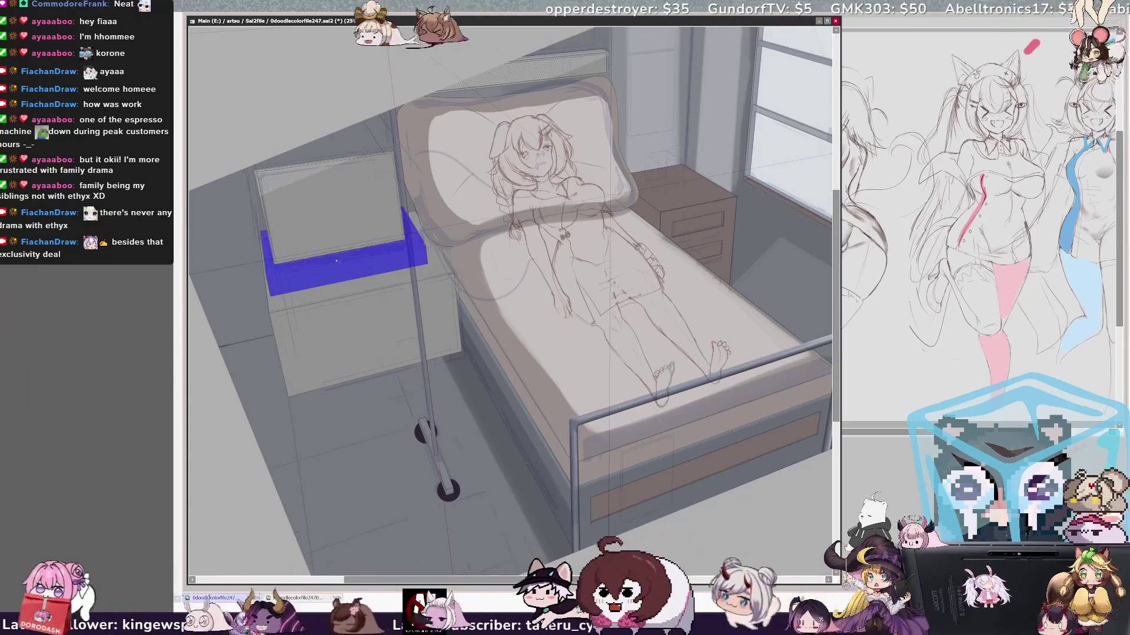
# - Reselect the whole cabinet, erase the light fill inside it, and deselect
pyautogui.hotkey('ctrl', 'd')
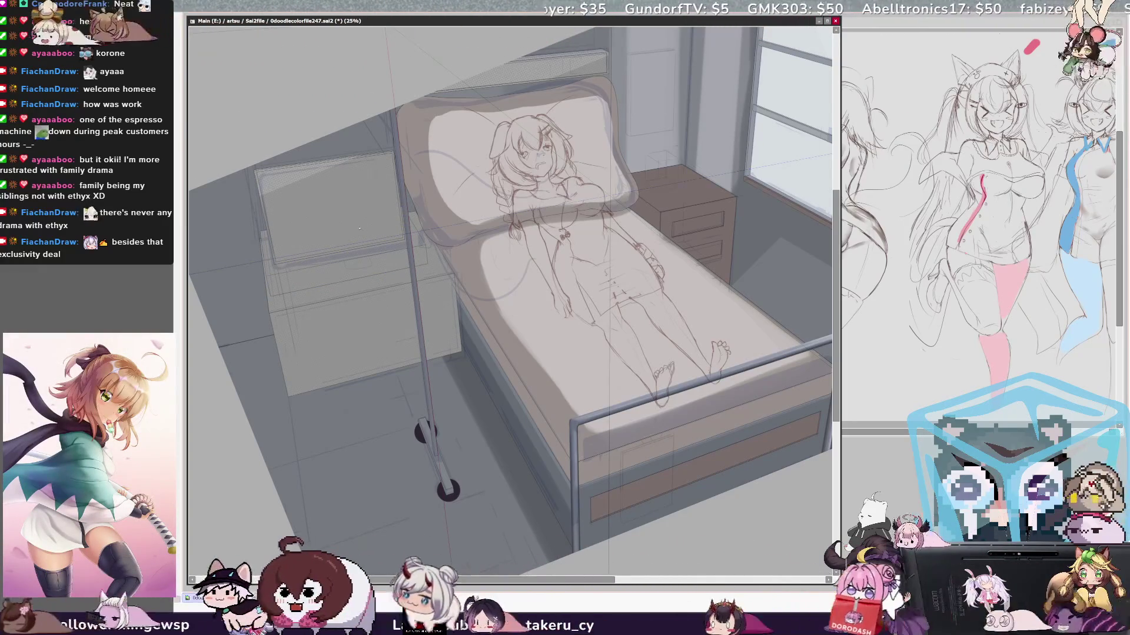
pyautogui.click(344, 276)
pyautogui.click(428, 243)
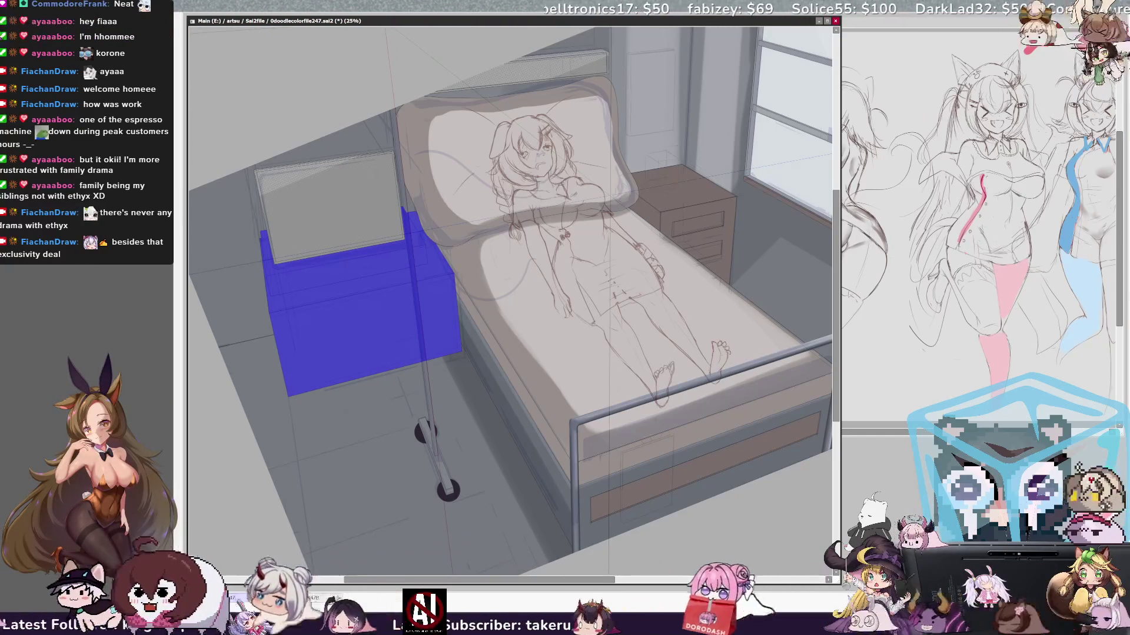
pyautogui.press('b')
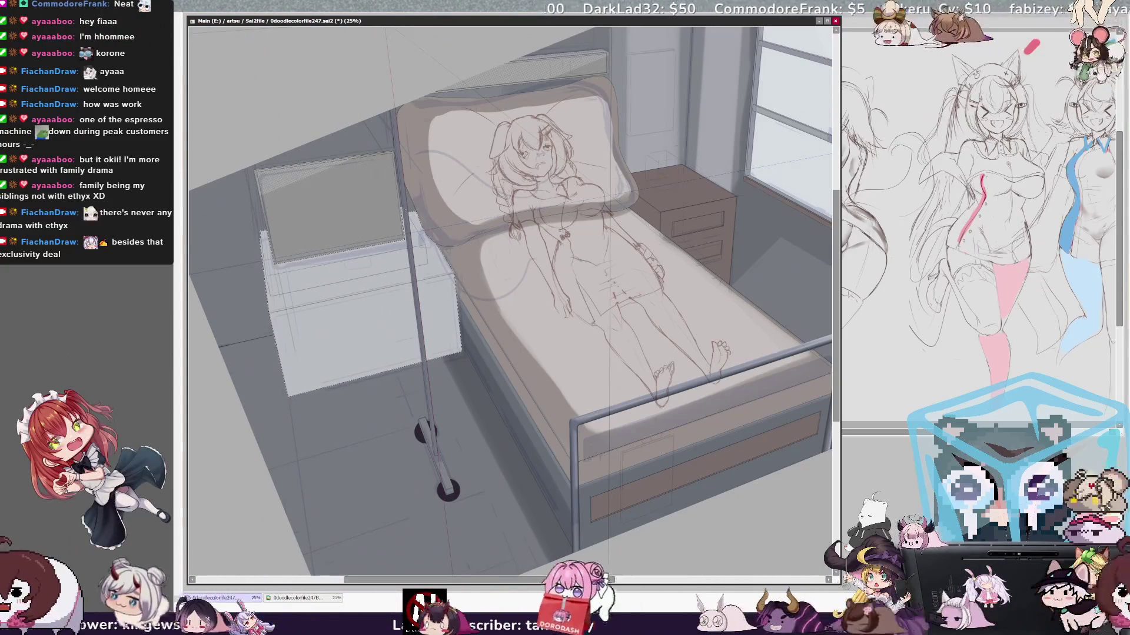
pyautogui.press('Delete')
pyautogui.hotkey('ctrl', 'd')
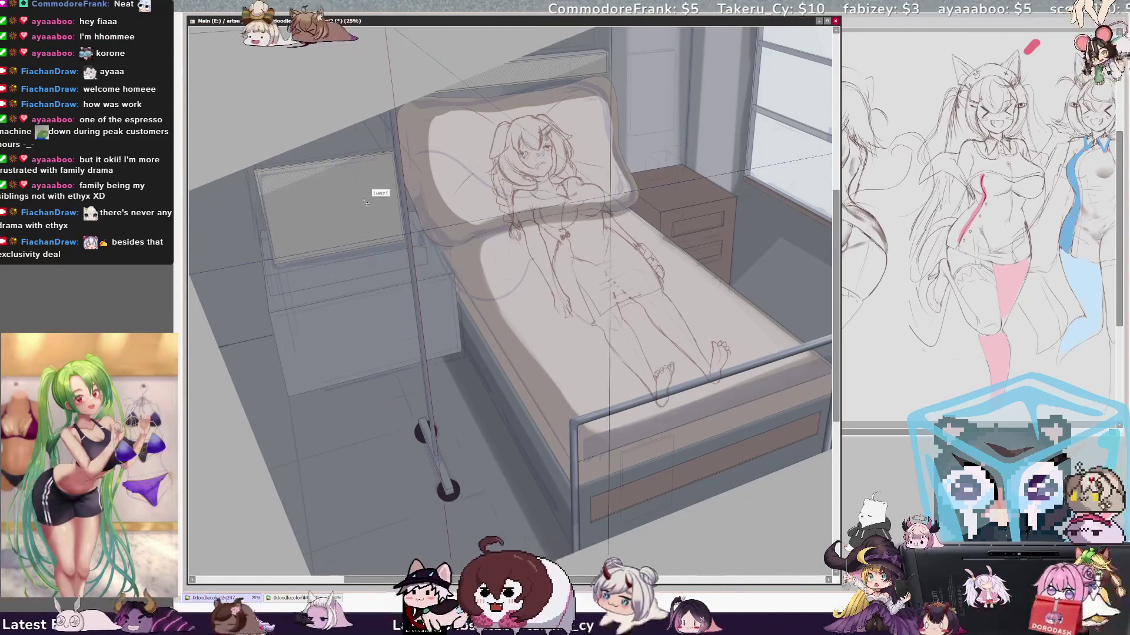
# - Shrink the brush, pan left, and lasso-select the patient's legs
pyautogui.moveTo(329, 309); pyautogui.dragTo(313, 309)
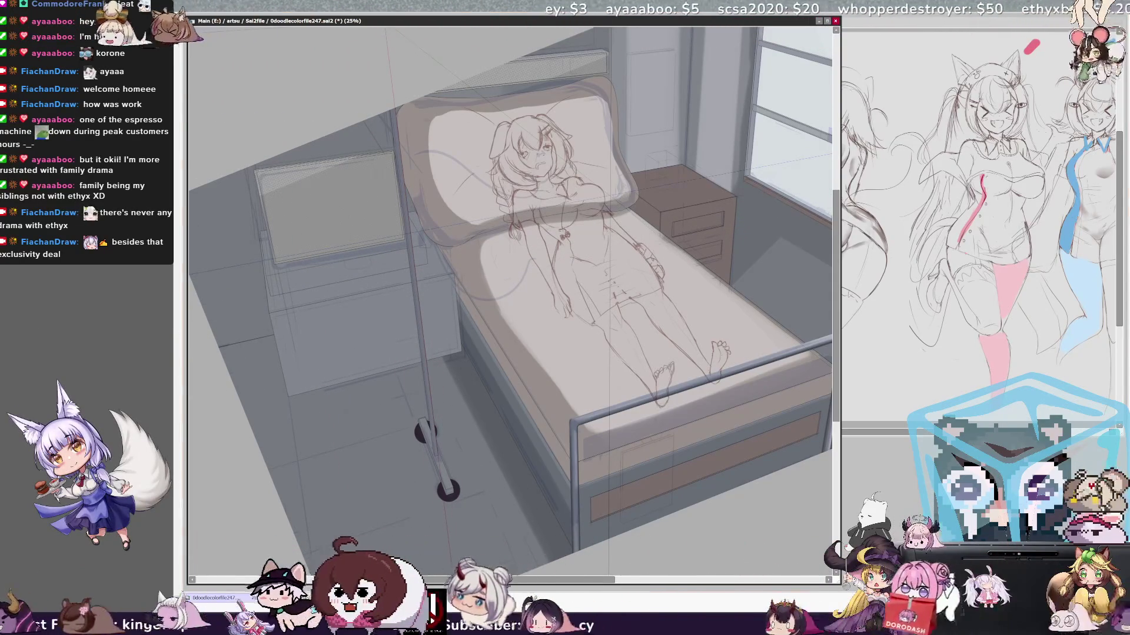
pyautogui.moveTo(512, 295); pyautogui.dragTo(475, 288)
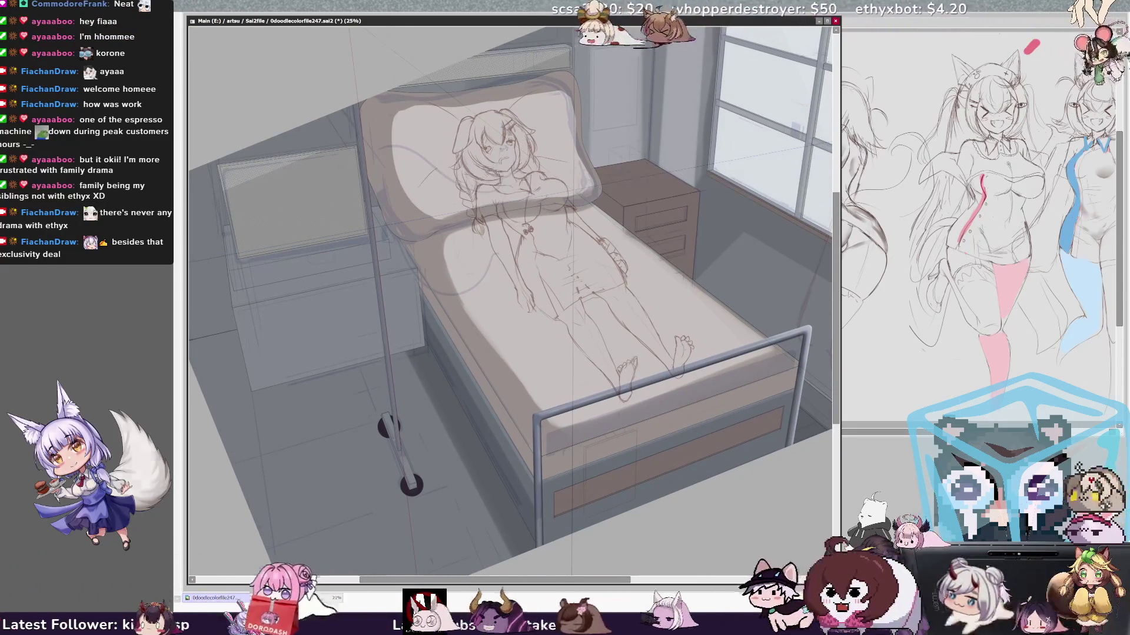
pyautogui.scroll(-3, 839, 411)
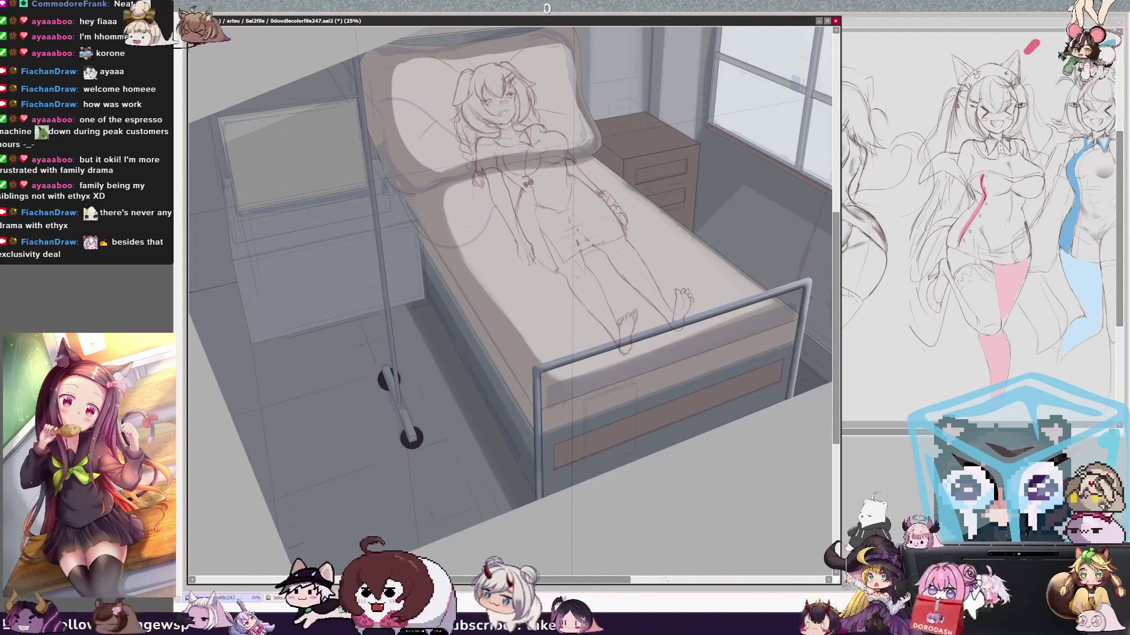
pyautogui.moveTo(693, 559); pyautogui.dragTo(837, 370)
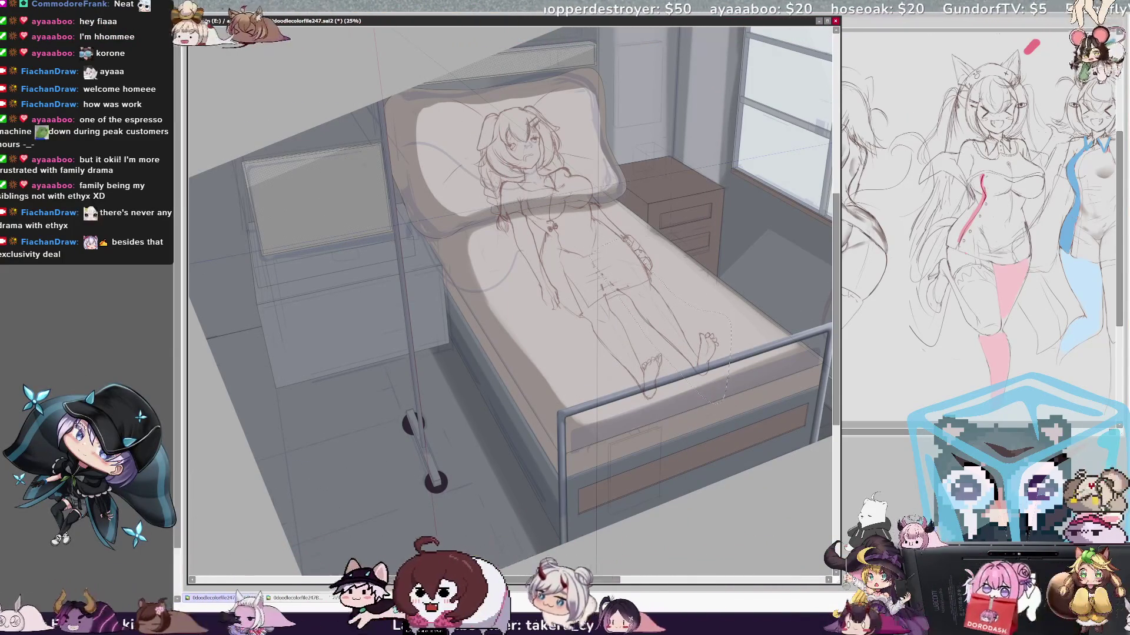
# - Free-transform the selected legs, nudging them slightly down and right, and apply
pyautogui.hotkey('ctrl', 't')
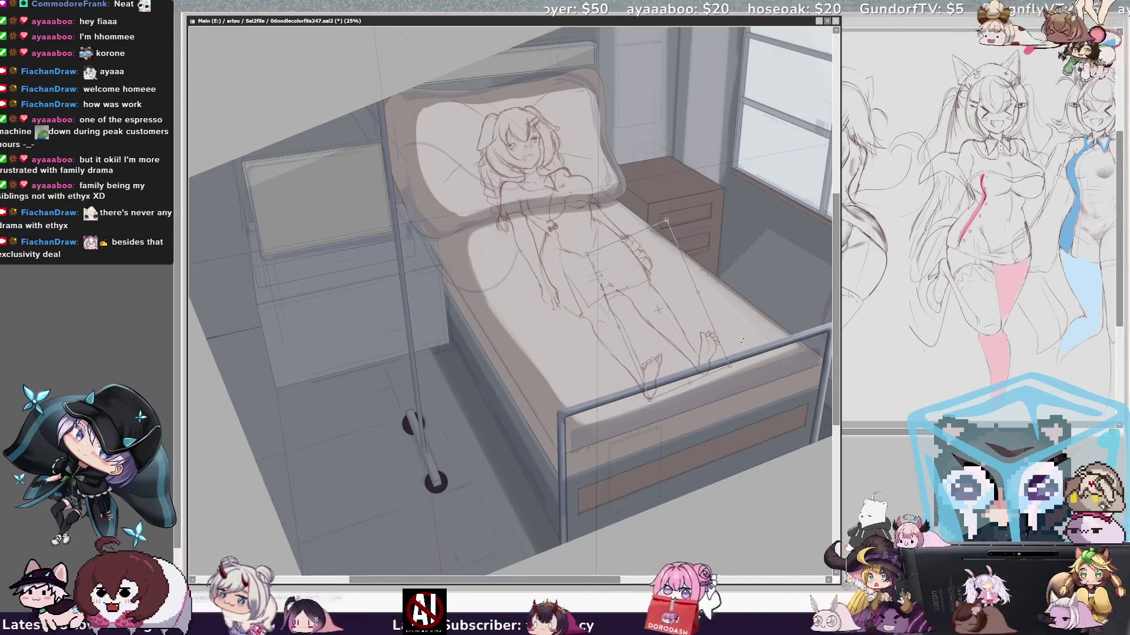
pyautogui.moveTo(705, 352); pyautogui.dragTo(703, 350)
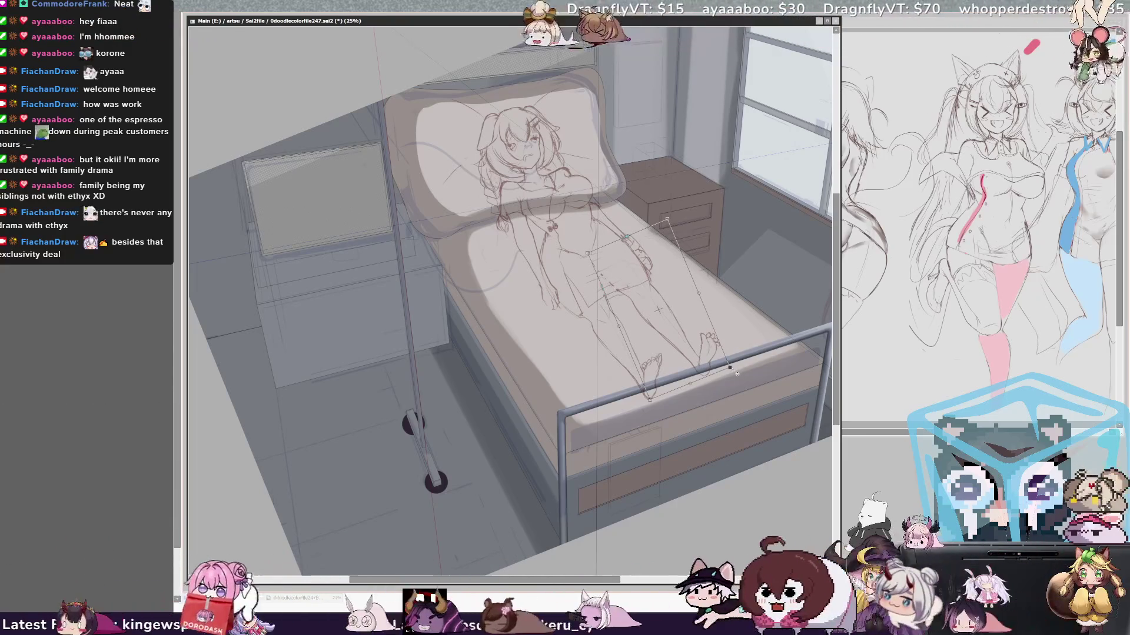
pyautogui.press('Return')
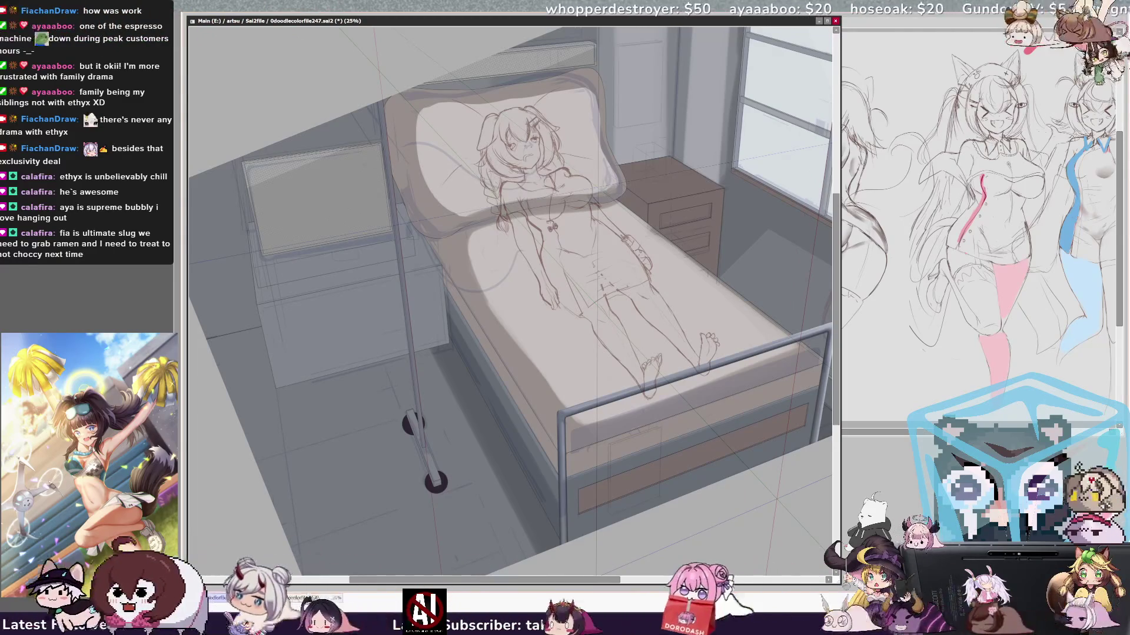
pyautogui.scroll(2, 837, 412)
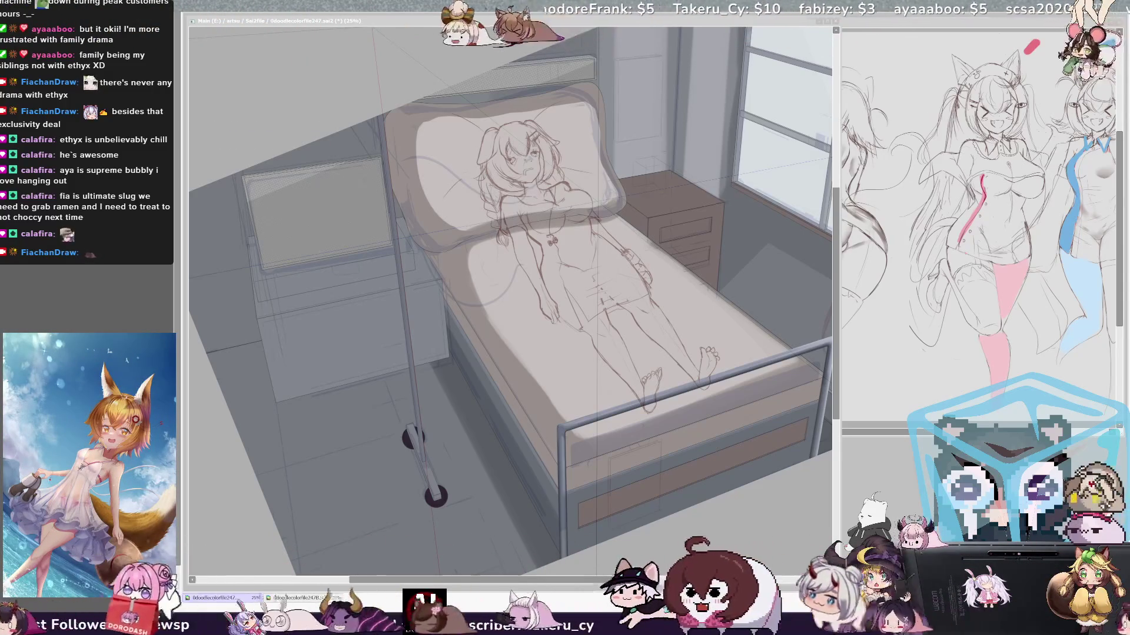
pyautogui.click(464, 26)
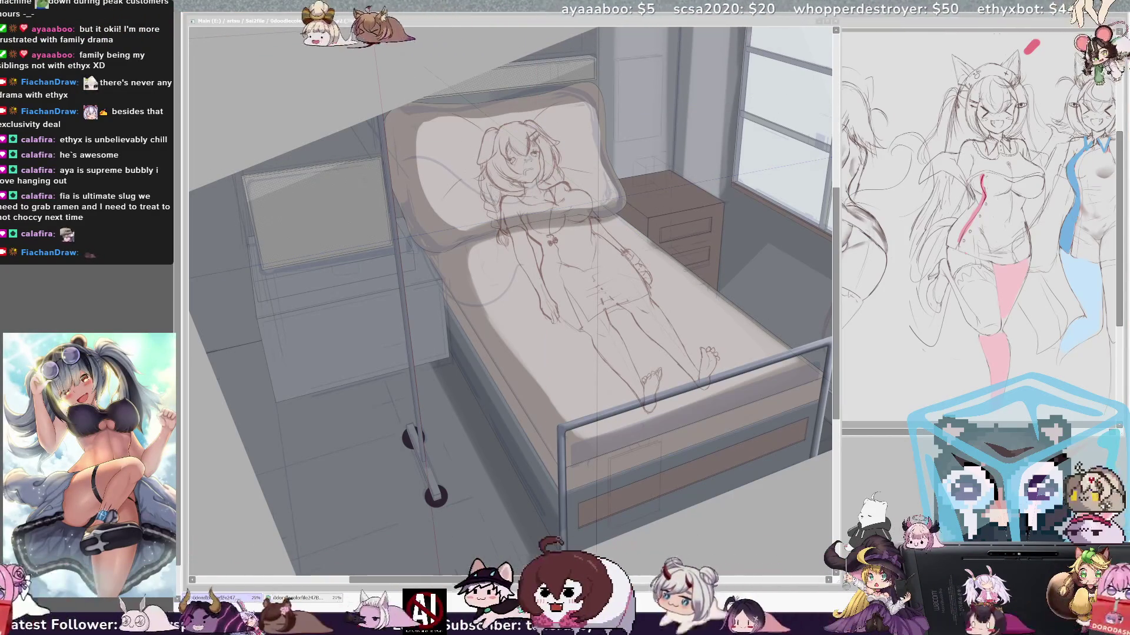
# - Refill the TV screen near-black instead of blue, then enlarge the brush and zoom in
pyautogui.moveTo(506, 294)
pyautogui.mouseDown()
pyautogui.moveTo(542, 260)
pyautogui.moveTo(527, 295)
pyautogui.moveTo(536, 318)
pyautogui.mouseUp()
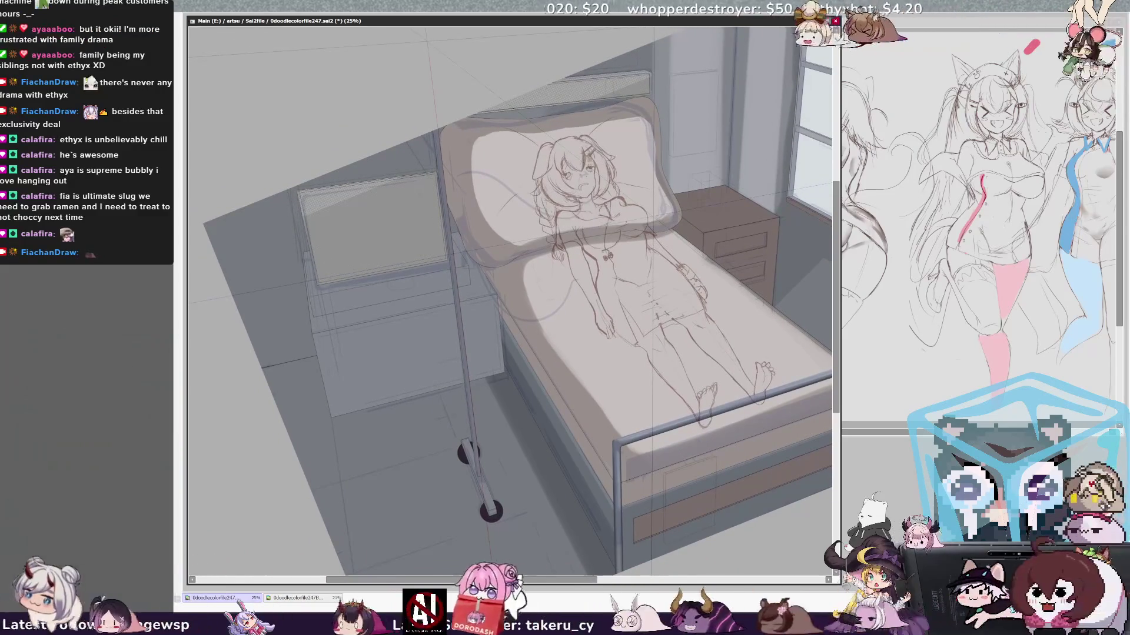
pyautogui.click(414, 226)
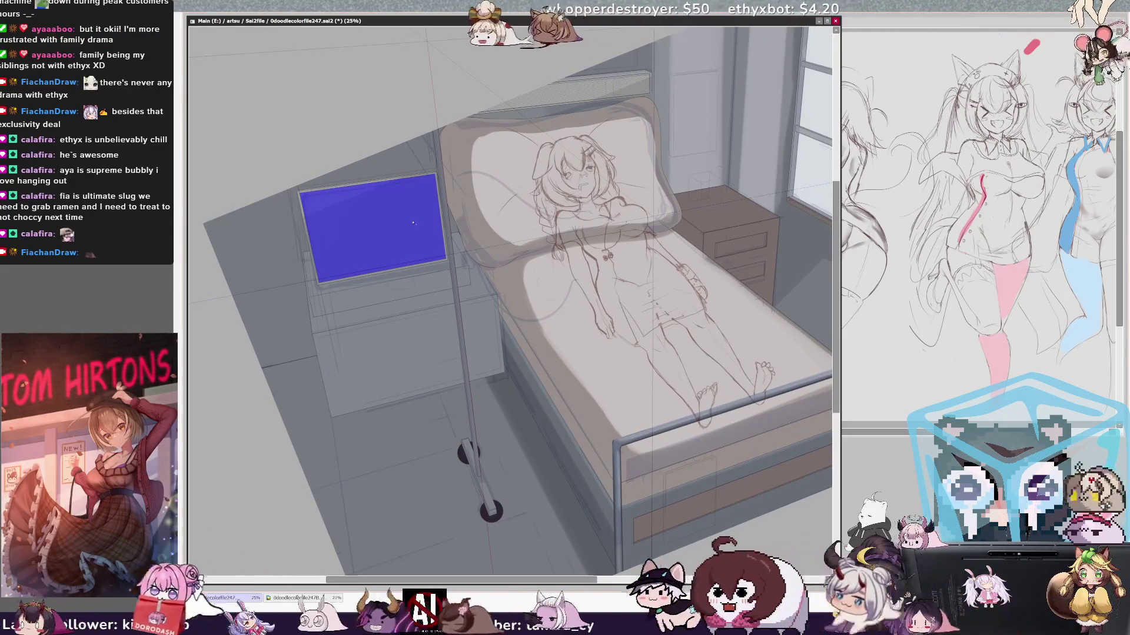
pyautogui.hotkey('ctrl', 'z')
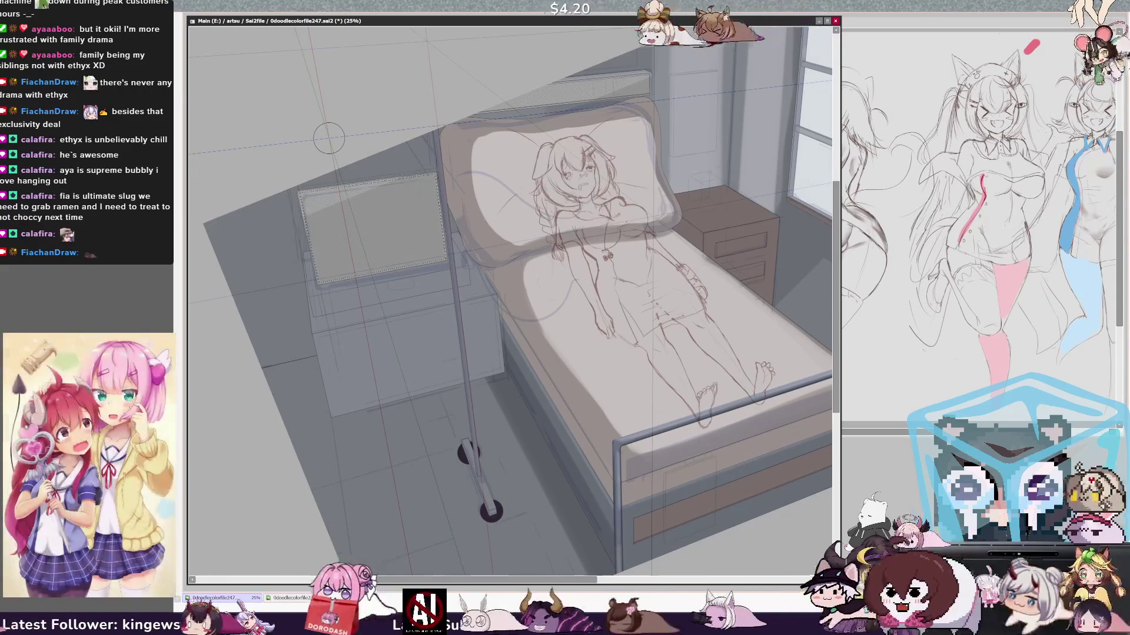
pyautogui.rightClick(329, 138)
pyautogui.click(353, 121)
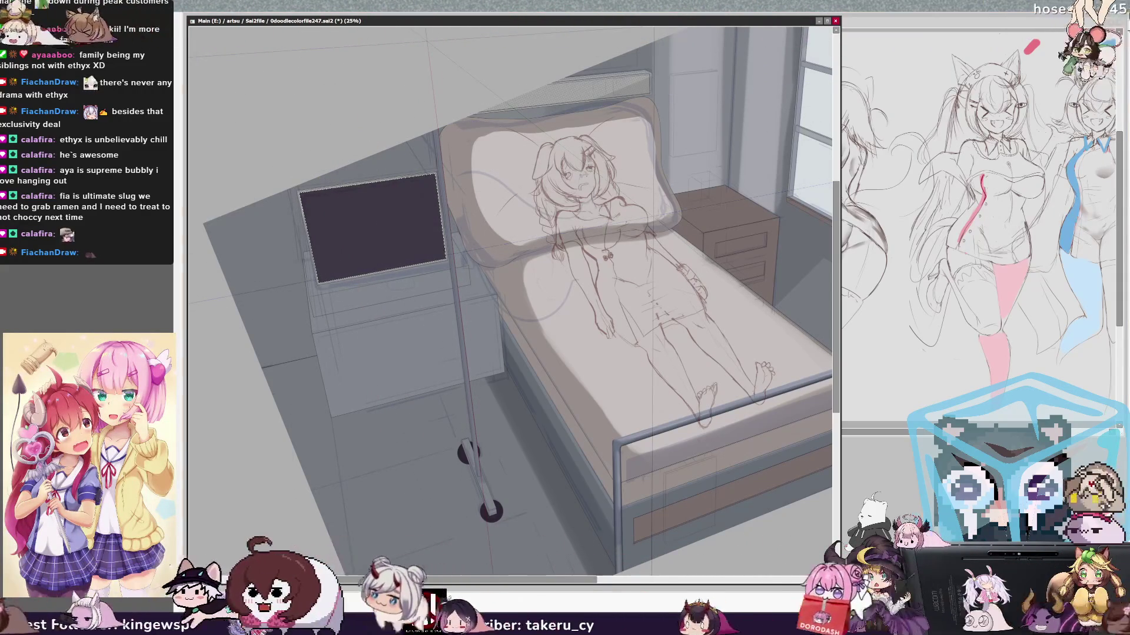
pyautogui.click(396, 219)
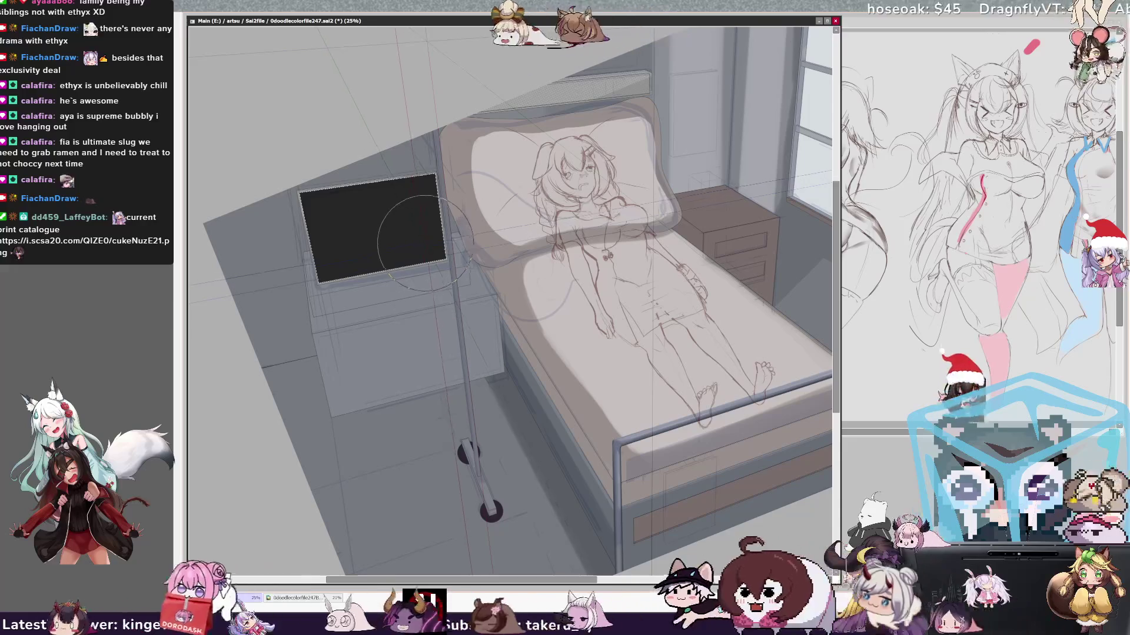
pyautogui.press(']')
pyautogui.press(']')
pyautogui.press(']')
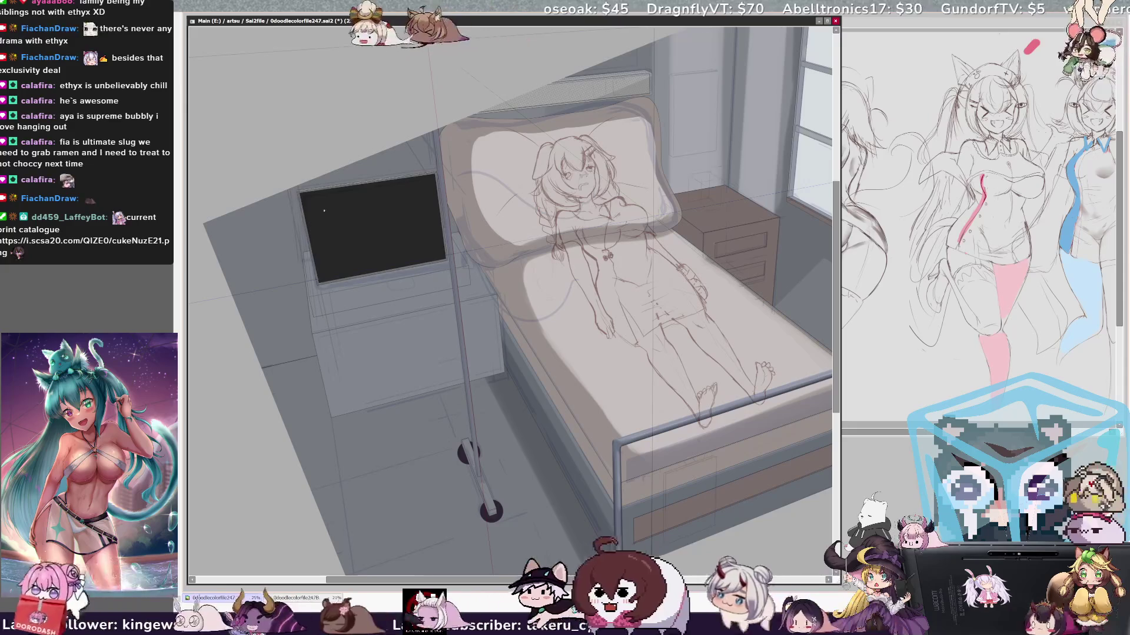
pyautogui.hotkey('ctrl', '+')
pyautogui.hotkey('ctrl', '+')
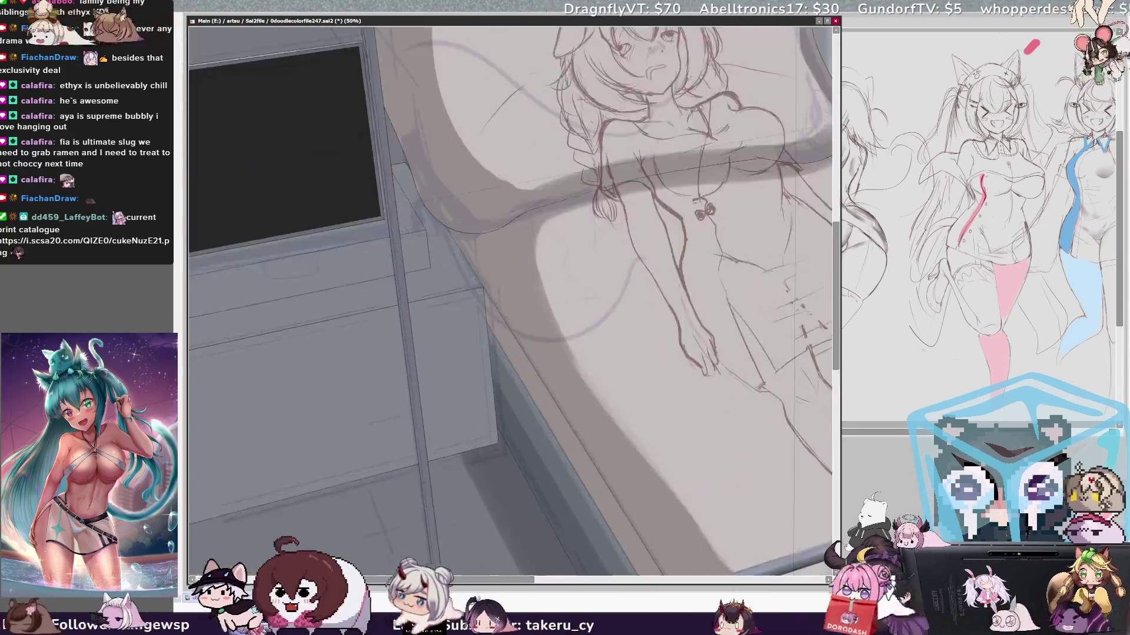
pyautogui.moveTo(506, 294)
pyautogui.mouseDown()
pyautogui.moveTo(771, 412)
pyautogui.moveTo(818, 456)
pyautogui.mouseUp()
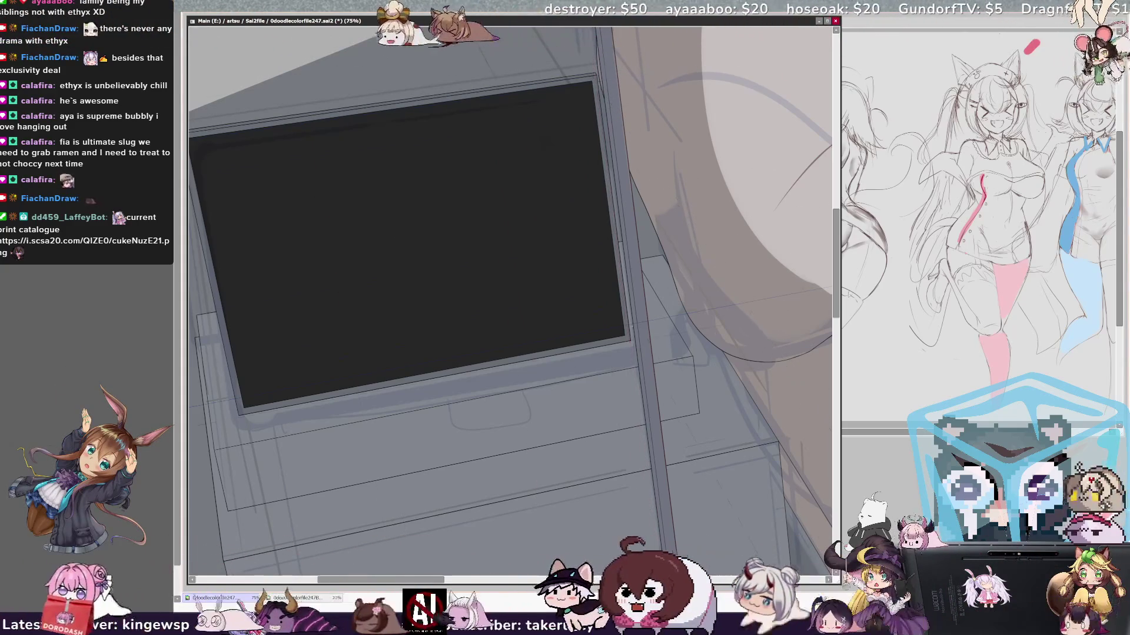
pyautogui.moveTo(511, 302); pyautogui.dragTo(584, 333)
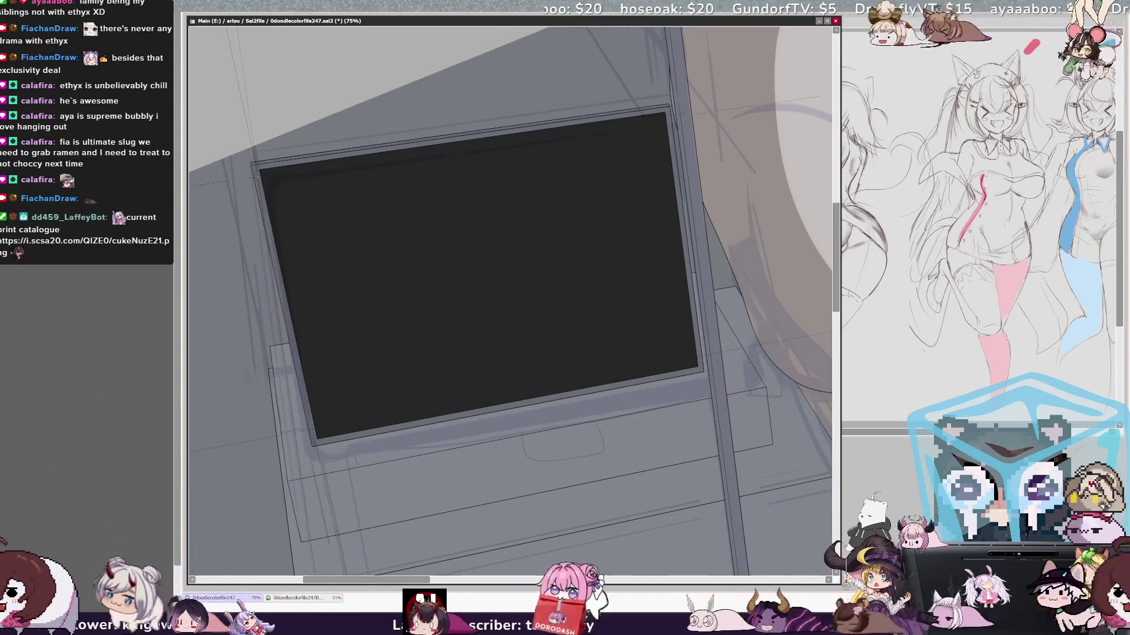
pyautogui.scroll(-5, 510, 300)
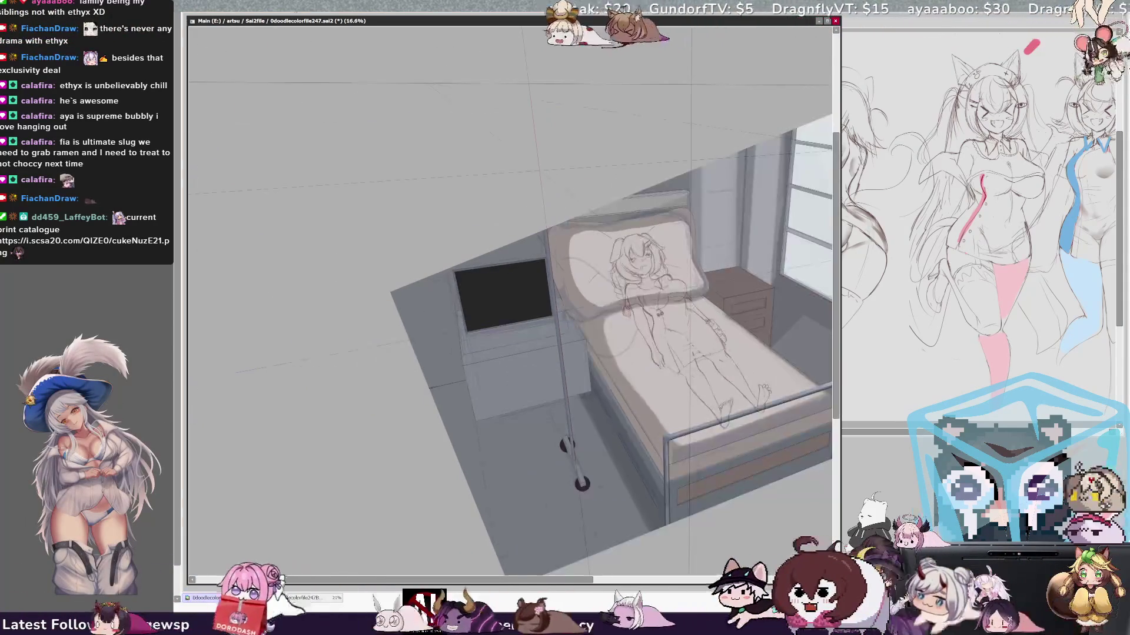
# - Reveal the hidden blonde nurse and blue-accented nurse in front of the bed
pyautogui.moveTo(530, 579); pyautogui.dragTo(634, 578)
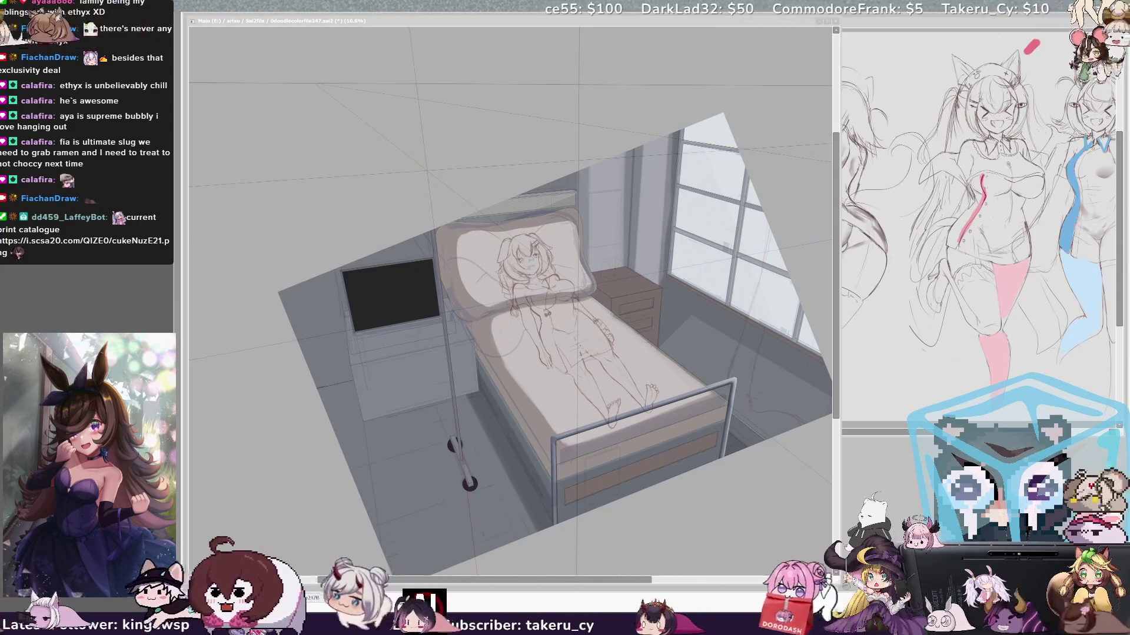
pyautogui.hotkey('alt', 'Tab')
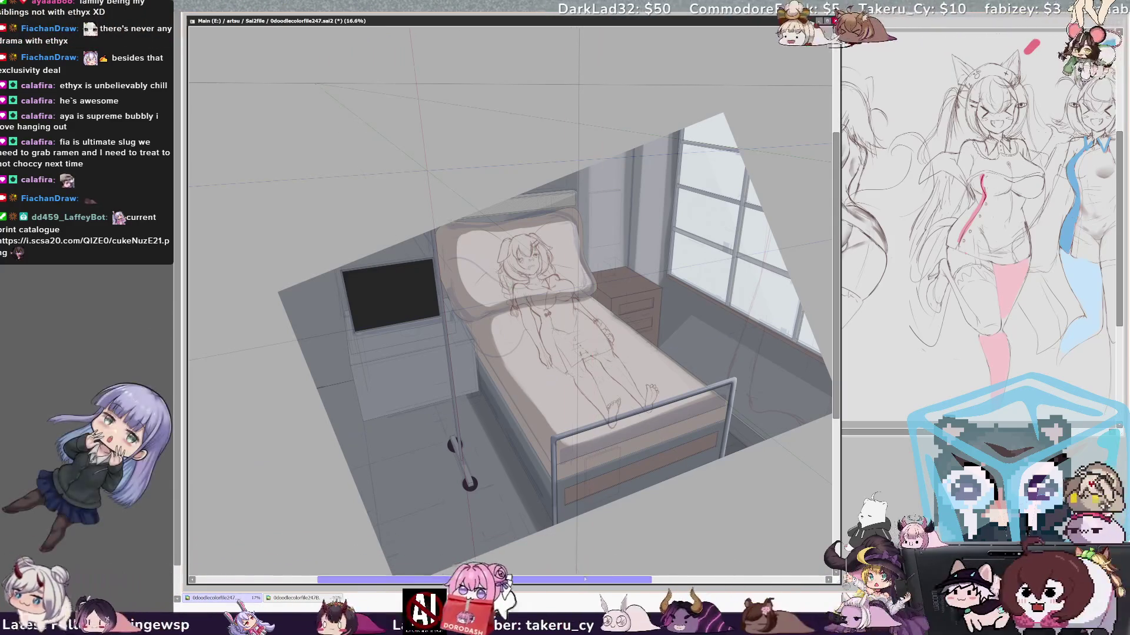
pyautogui.hscroll(2, 609, 582)
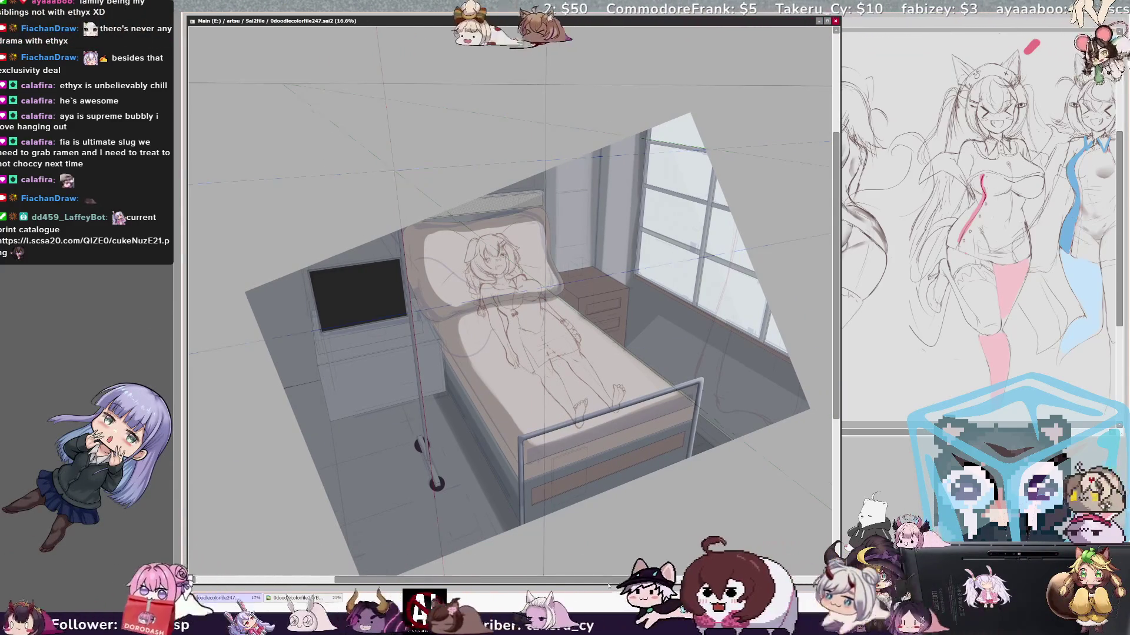
pyautogui.hotkey('ctrl', 'z')
pyautogui.hotkey('ctrl', 'z')
pyautogui.press('h')
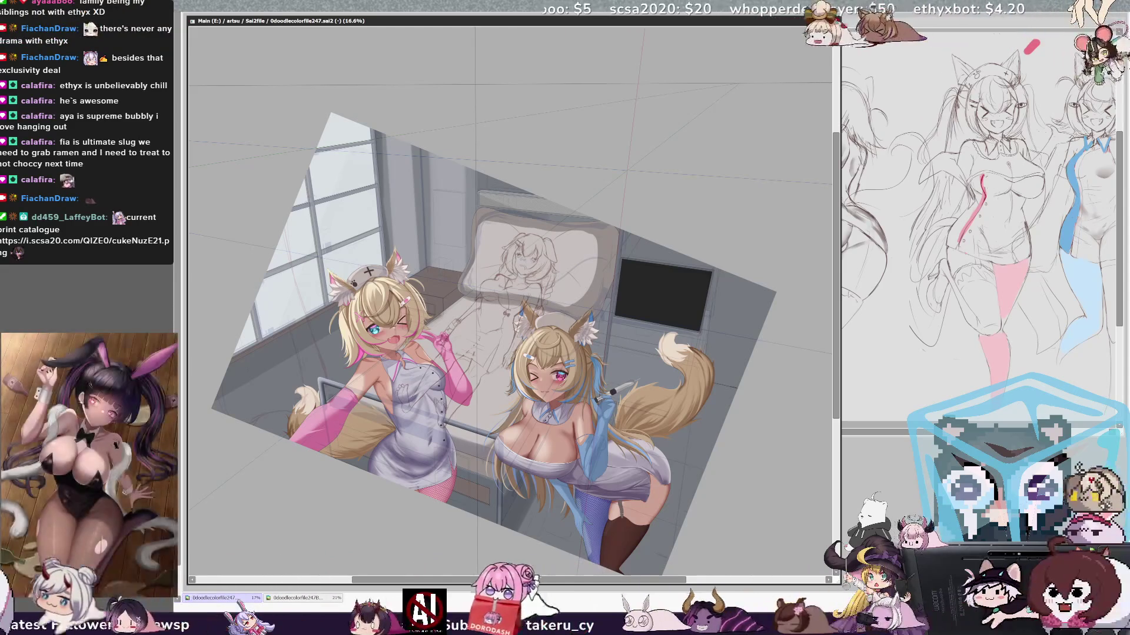
# - Flip the view back to unmirrored and recentre the canvas on the nurses
pyautogui.press('h')
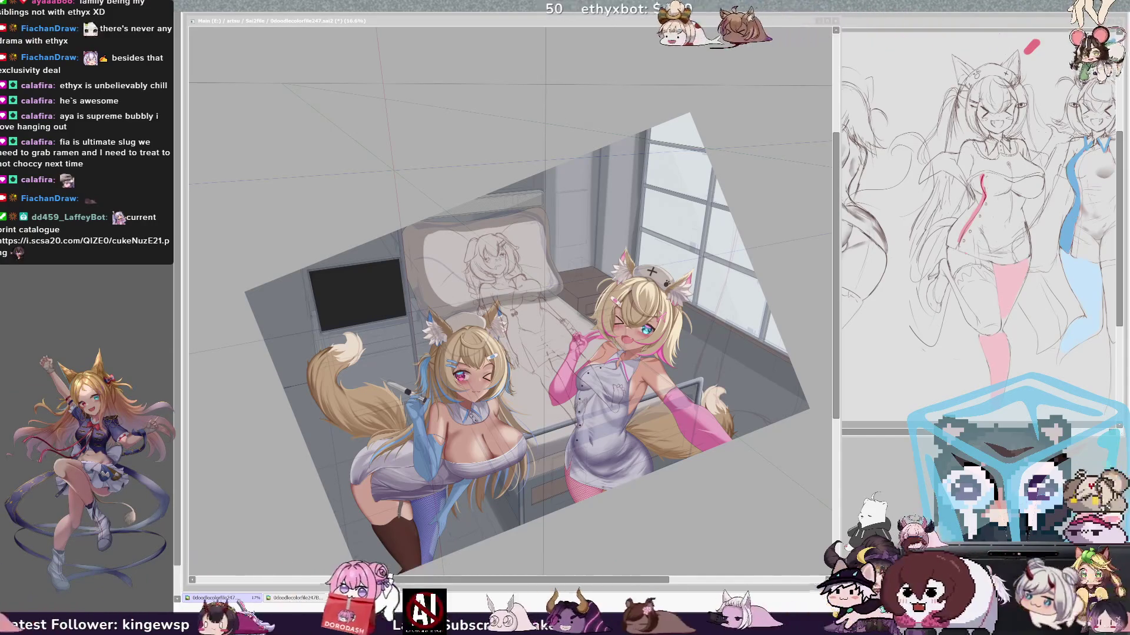
pyautogui.hotkey('alt', 'Tab')
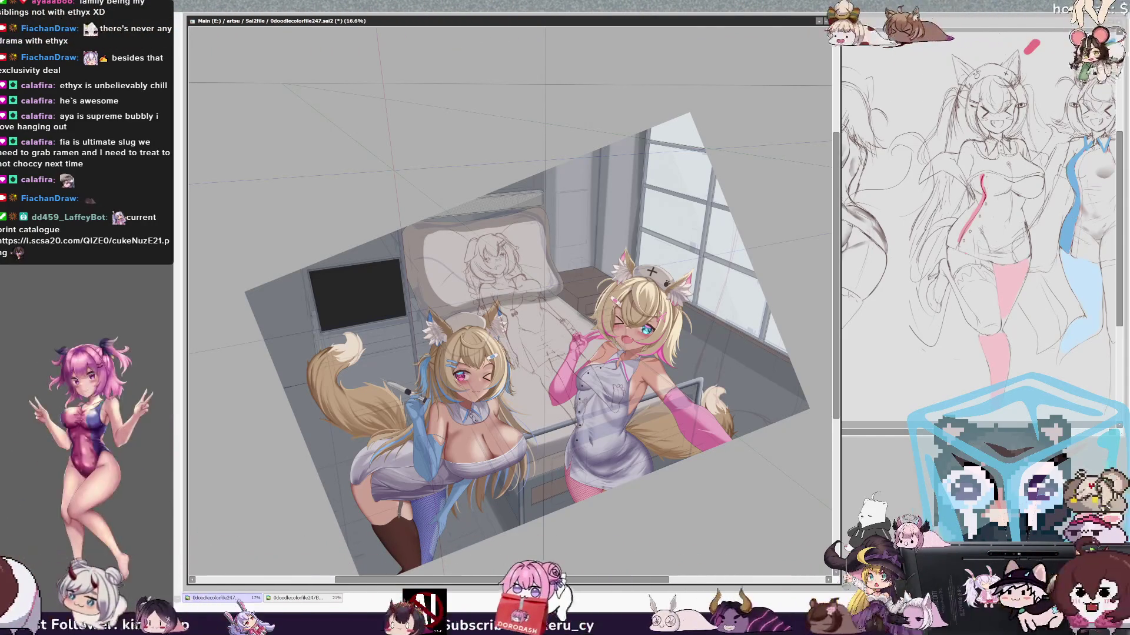
pyautogui.hscroll(2, 512, 294)
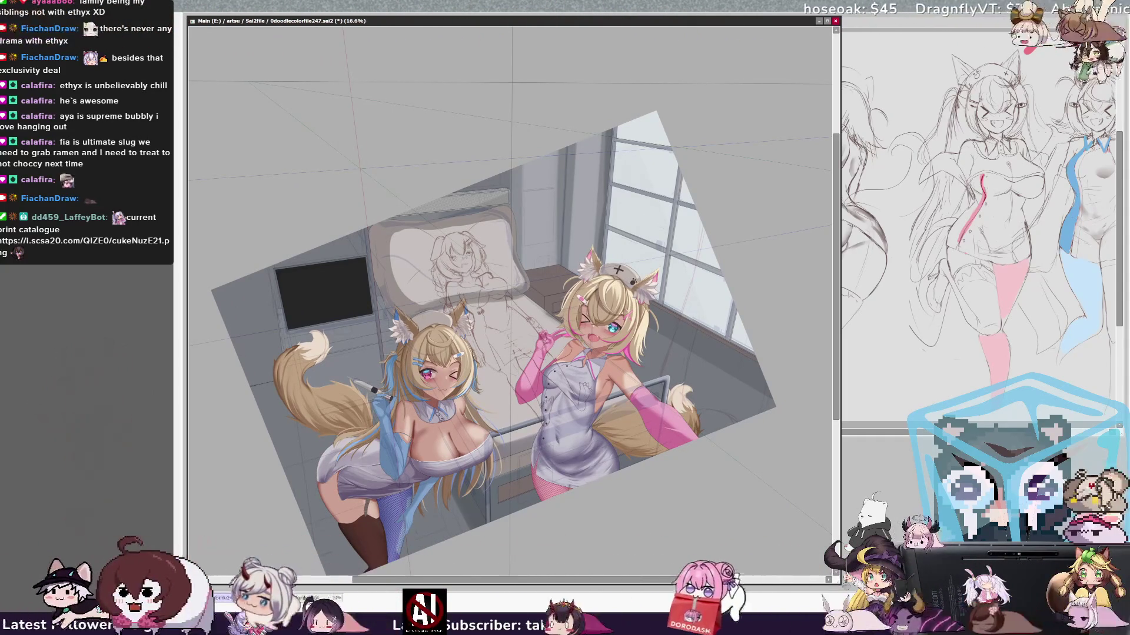
pyautogui.scroll(-1, 636, 259)
pyautogui.hotkey('ctrl', 'Tab')
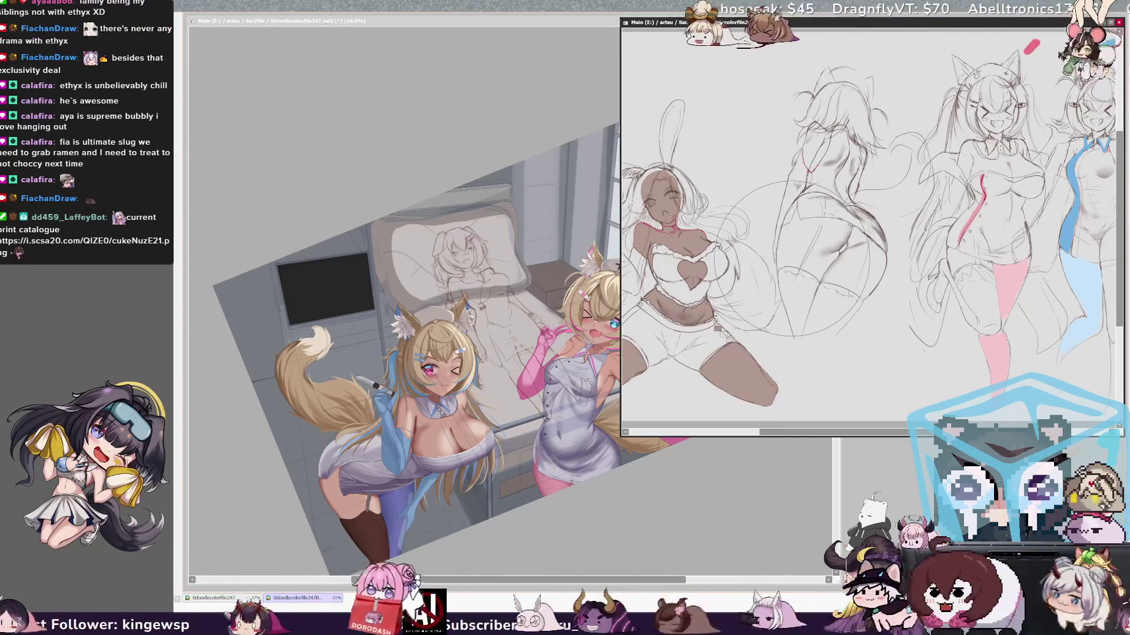
pyautogui.click(674, 539)
pyautogui.moveTo(735, 235); pyautogui.dragTo(727, 243)
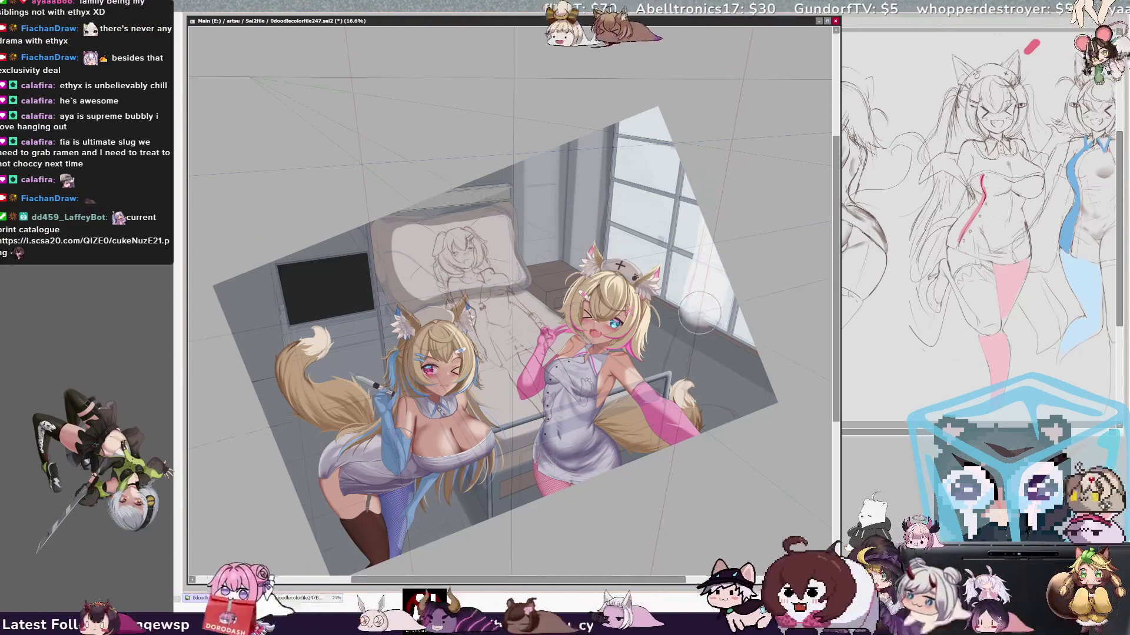
pyautogui.moveTo(690, 347)
pyautogui.mouseDown()
pyautogui.moveTo(687, 377)
pyautogui.moveTo(753, 391)
pyautogui.moveTo(722, 356)
pyautogui.mouseUp()
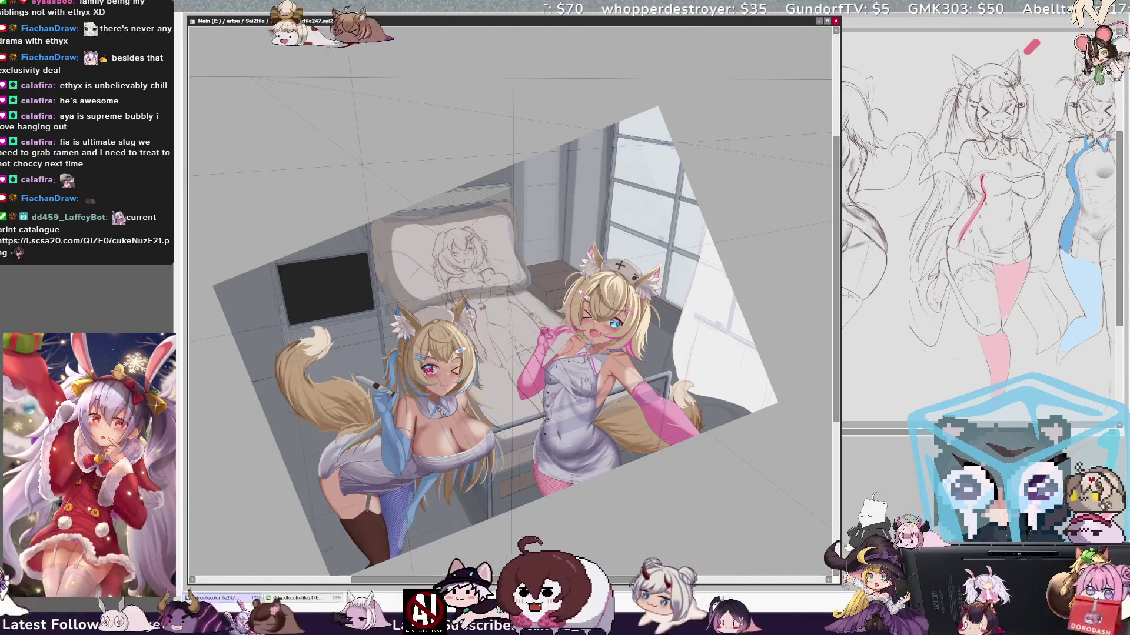
# - Paint white window light on the right wall with a soft brush, then view in grayscale
pyautogui.press(']')
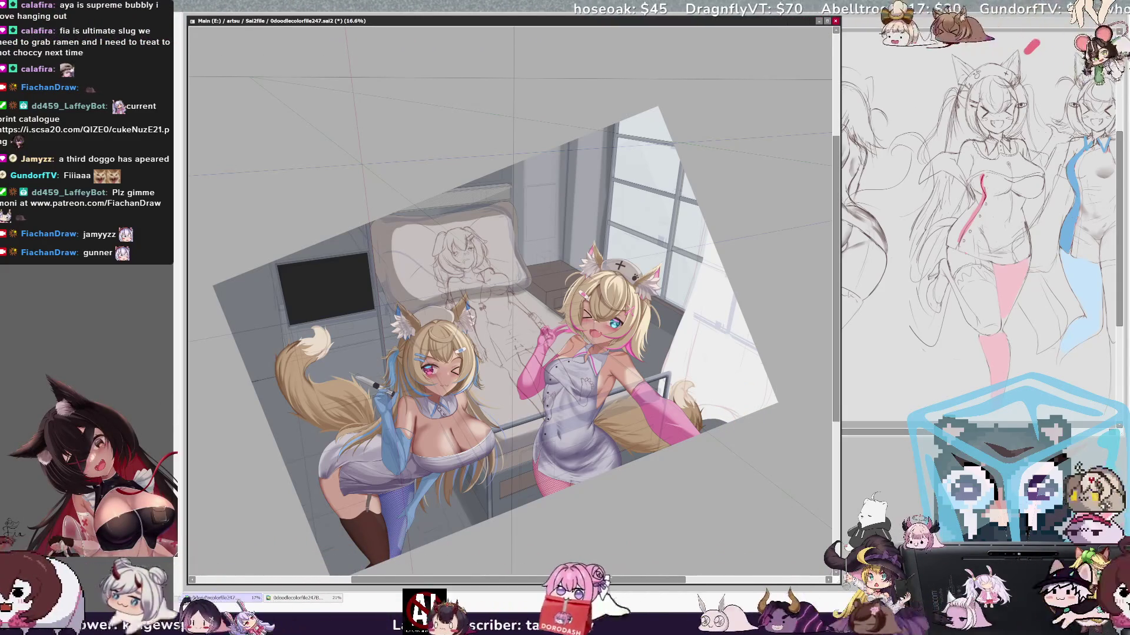
pyautogui.press('g')
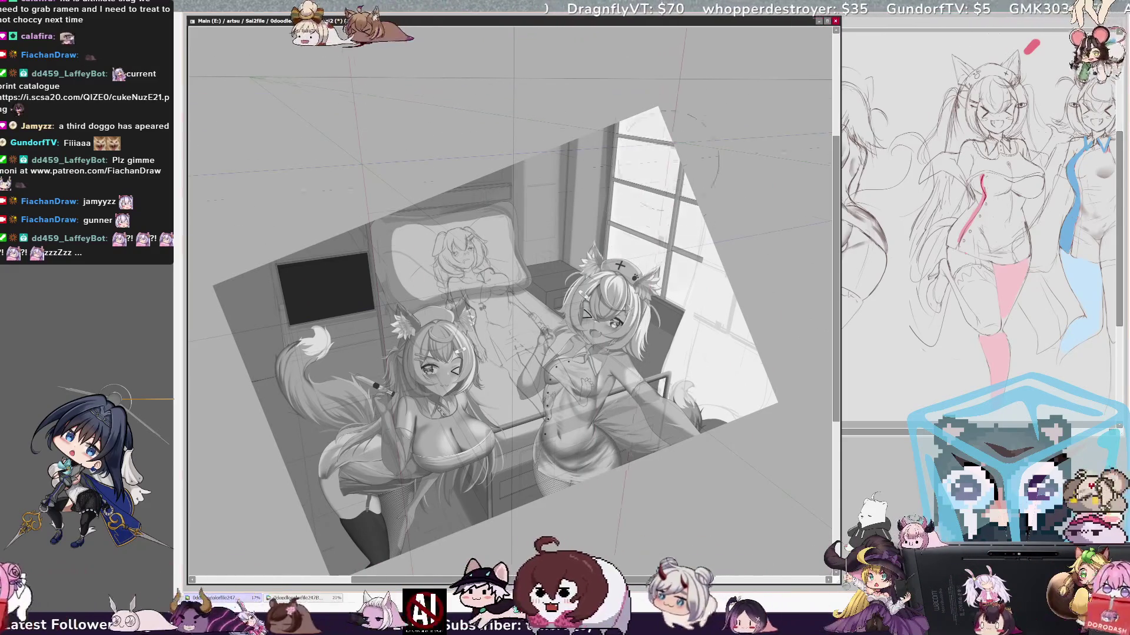
# - Shade the rounded pillar and the wall beneath the window, then mirror the view to check
pyautogui.press(']')
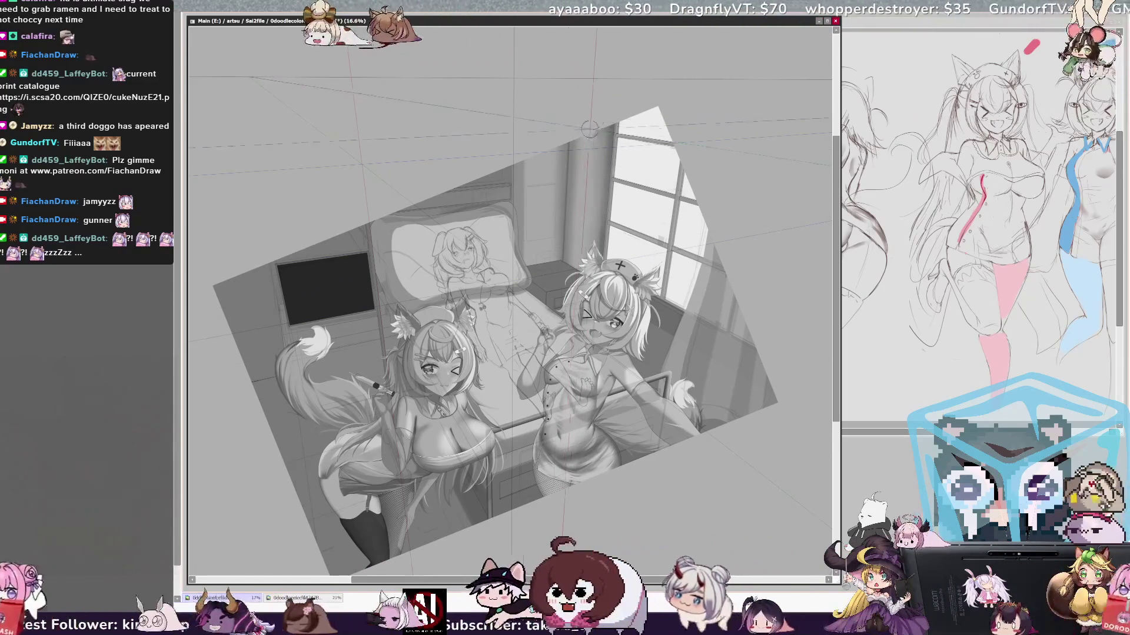
pyautogui.press(']')
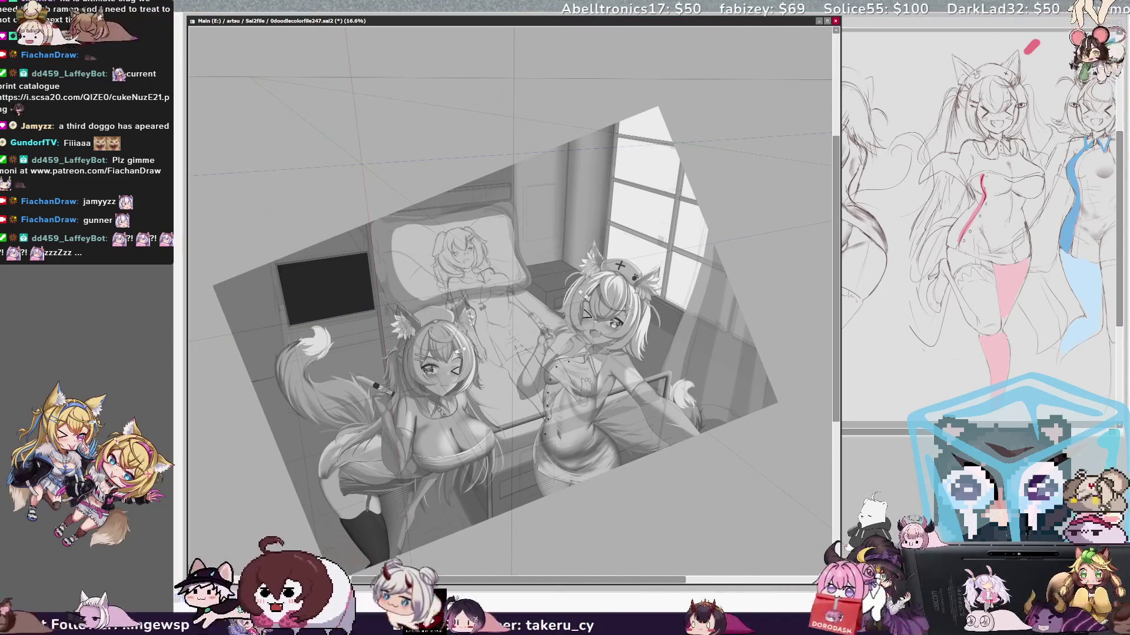
pyautogui.press('h')
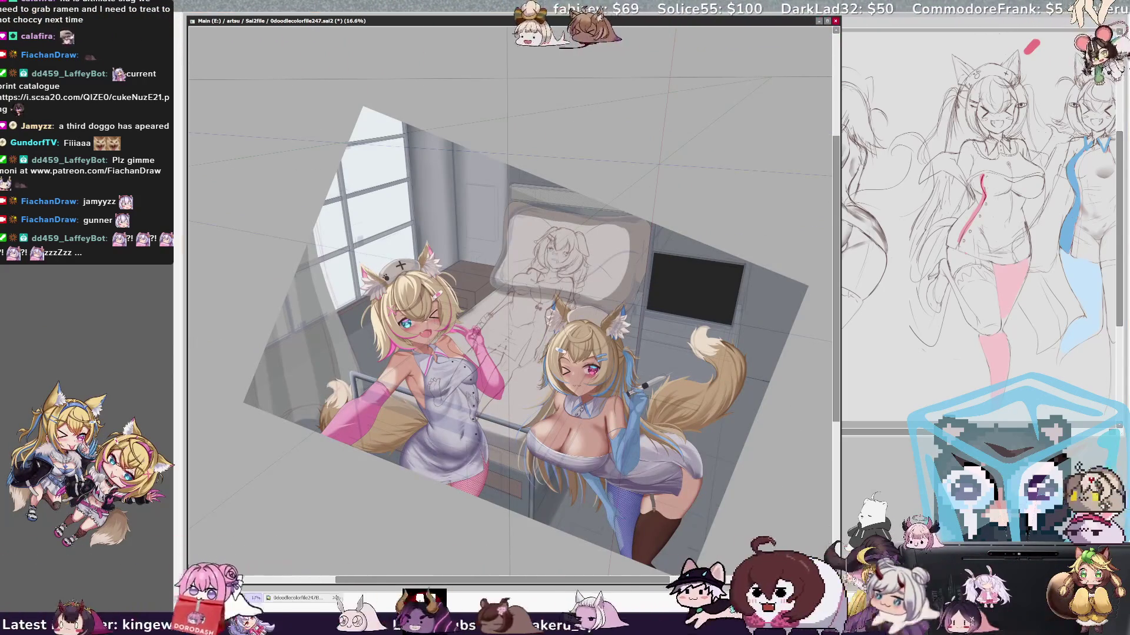
# - Flip the canvas view back to normal orientation and enlarge the brush
pyautogui.press('h')
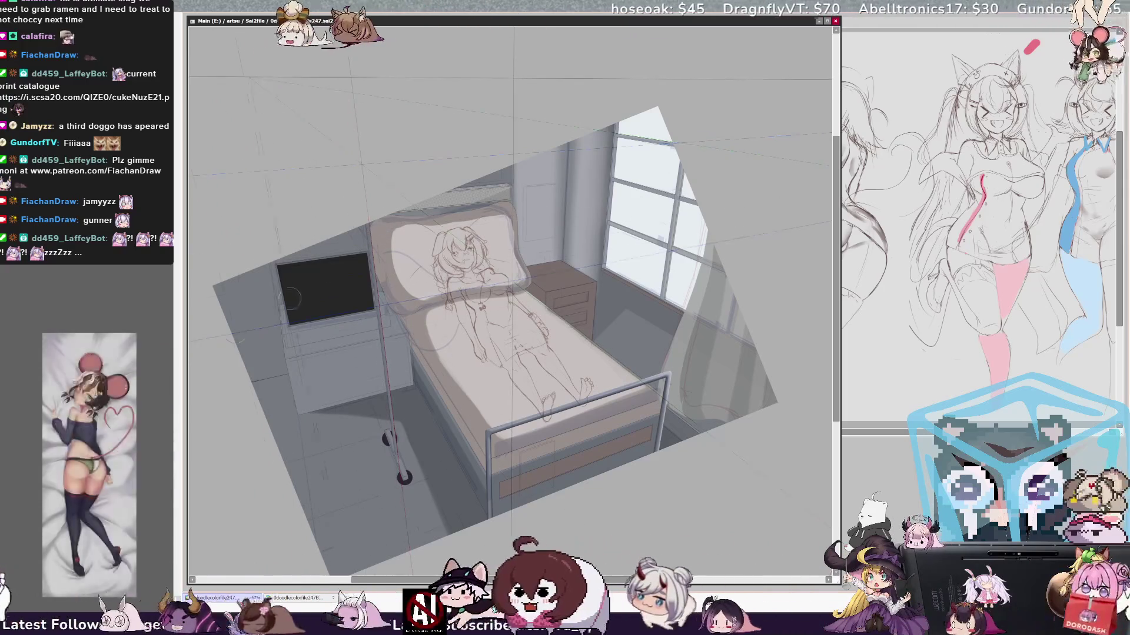
pyautogui.press(']')
pyautogui.press(']')
pyautogui.press(']')
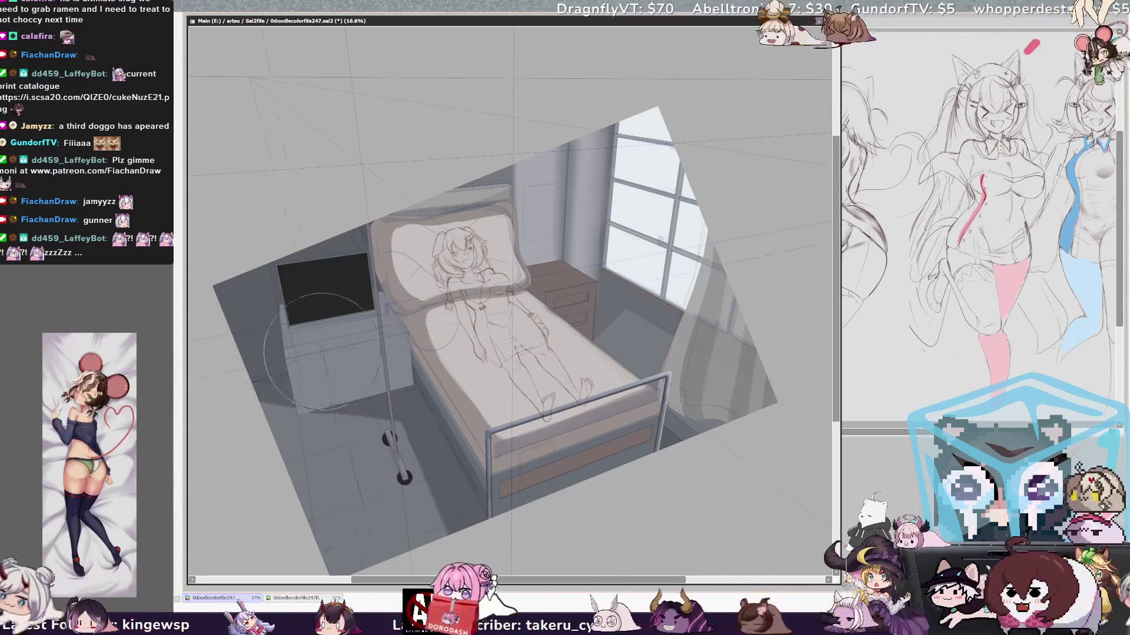
# - Paint a light highlight along the headboard's top edge with a medium brush, then select the wall behind
pyautogui.press('[')
pyautogui.press('[')
pyautogui.press('[')
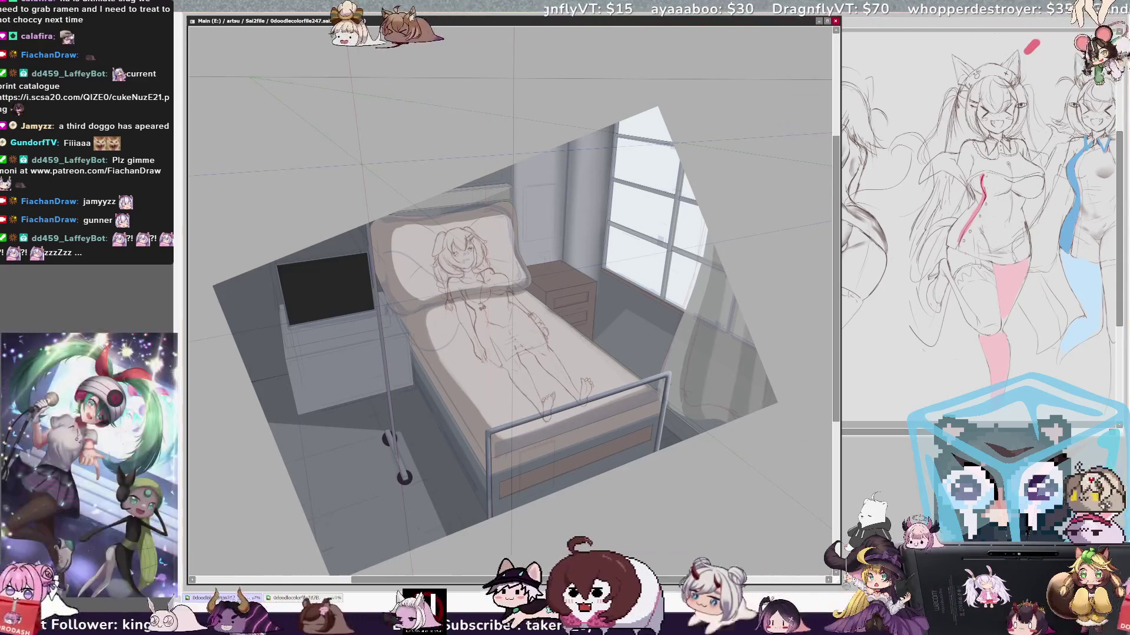
pyautogui.moveTo(403, 209); pyautogui.dragTo(510, 187)
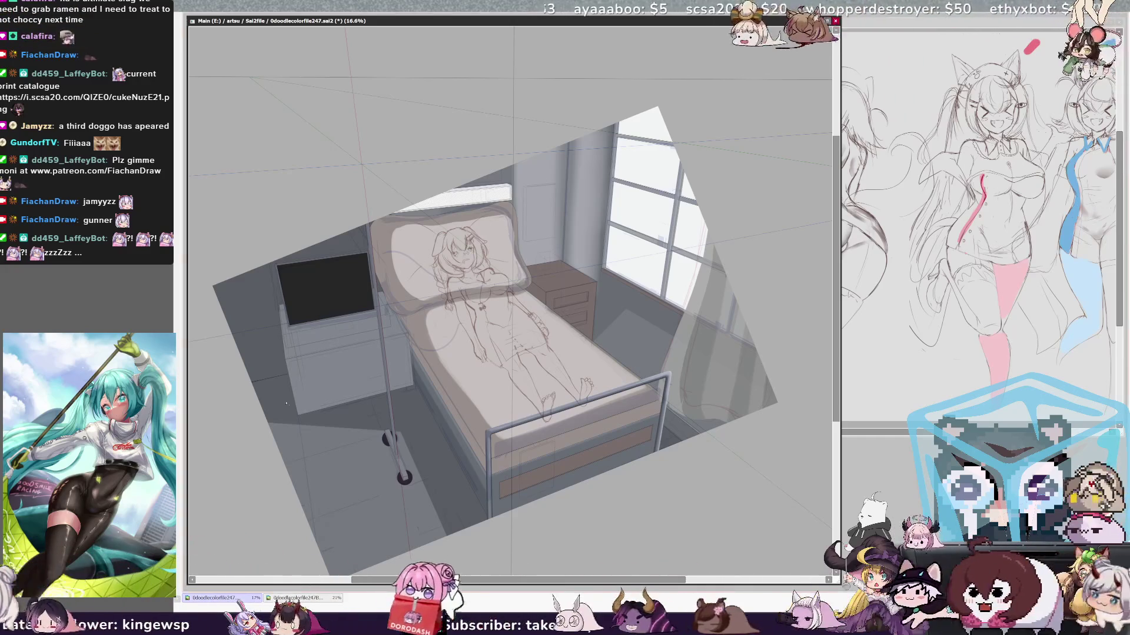
pyautogui.click(533, 152)
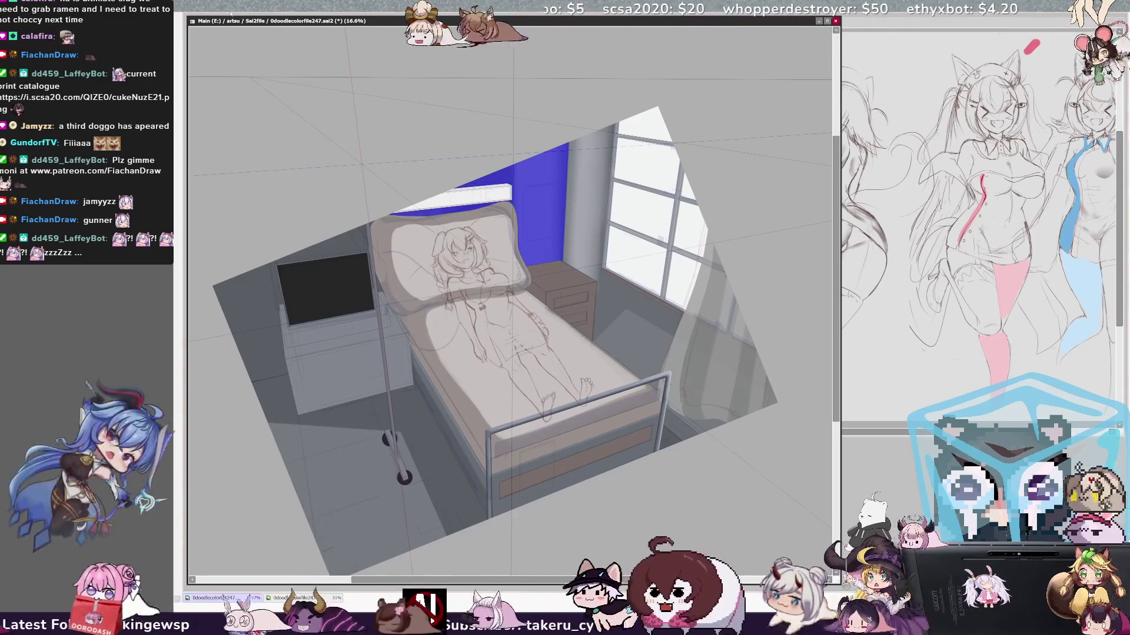
# - Check the back-wall selection by inverting it twice, then deselect it with Ctrl+D
pyautogui.hotkey('ctrl', 'i')
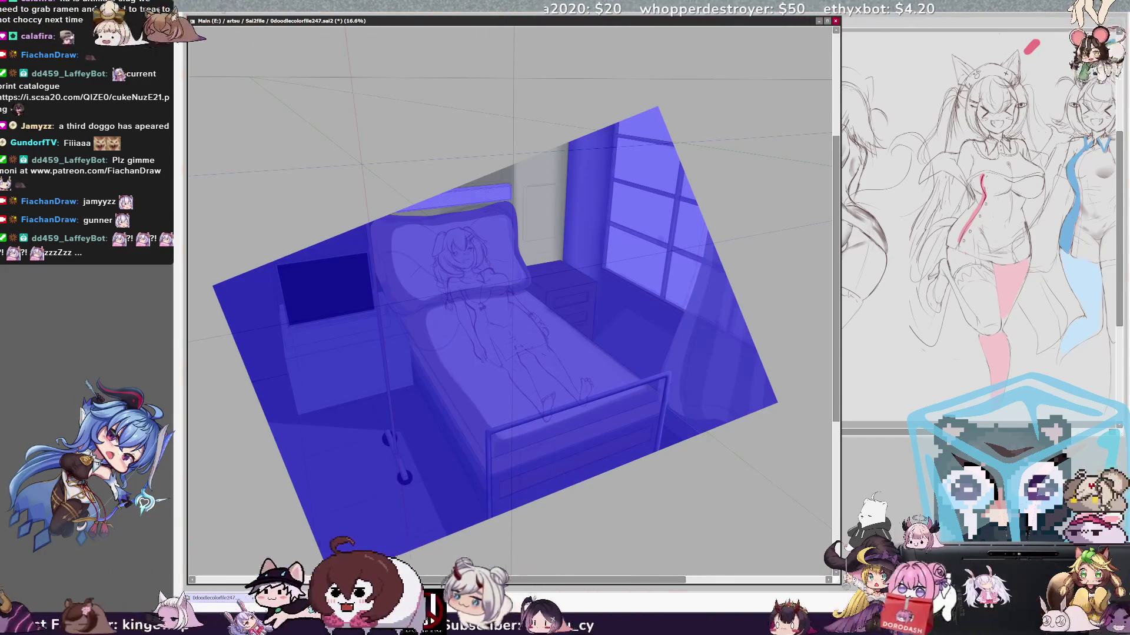
pyautogui.hotkey('ctrl', 'i')
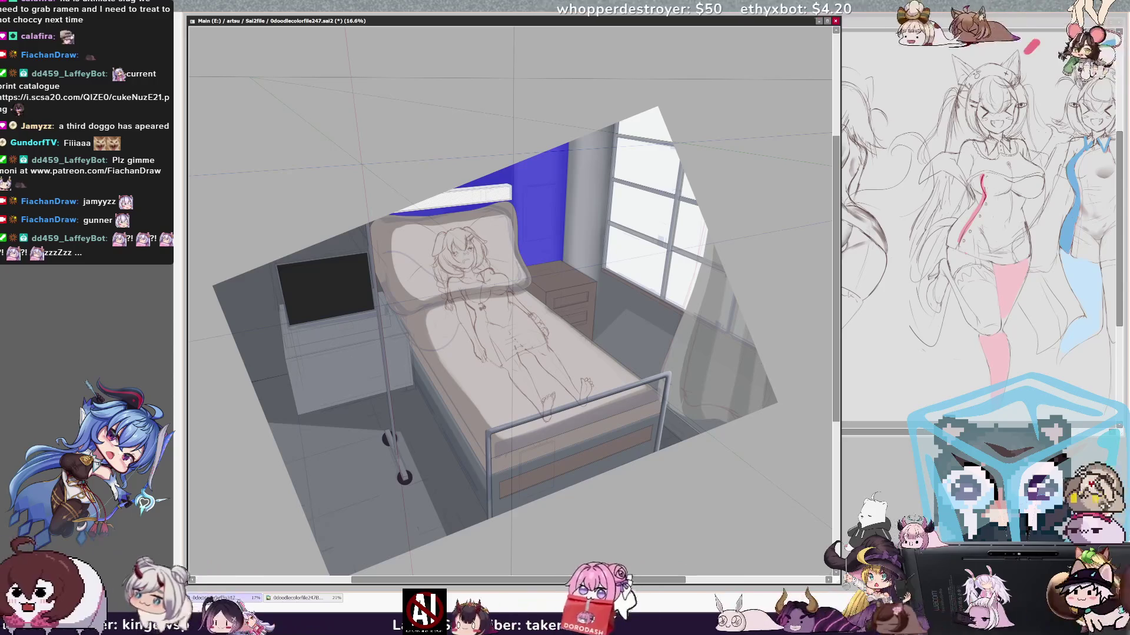
pyautogui.hotkey('ctrl', 'd')
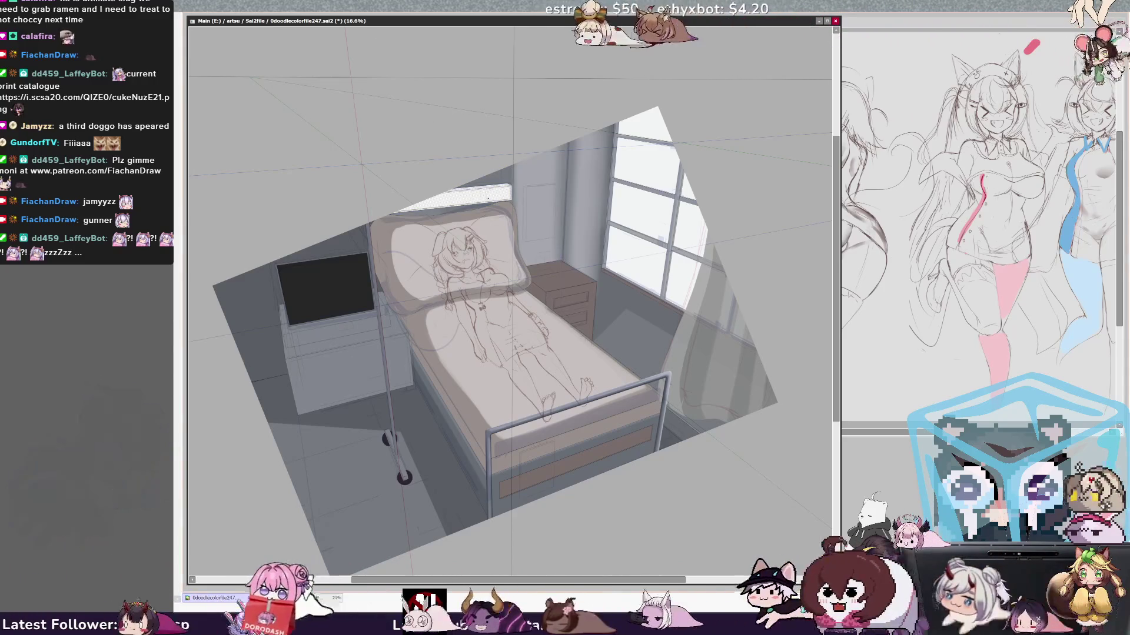
pyautogui.hotkey('ctrl', 'd')
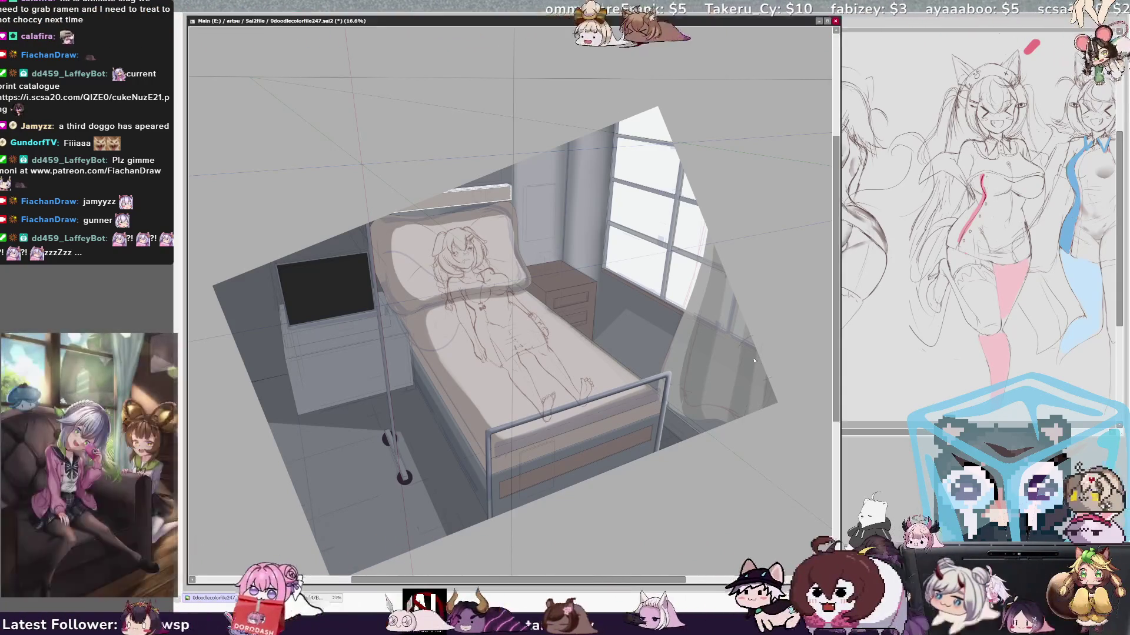
pyautogui.press('h')
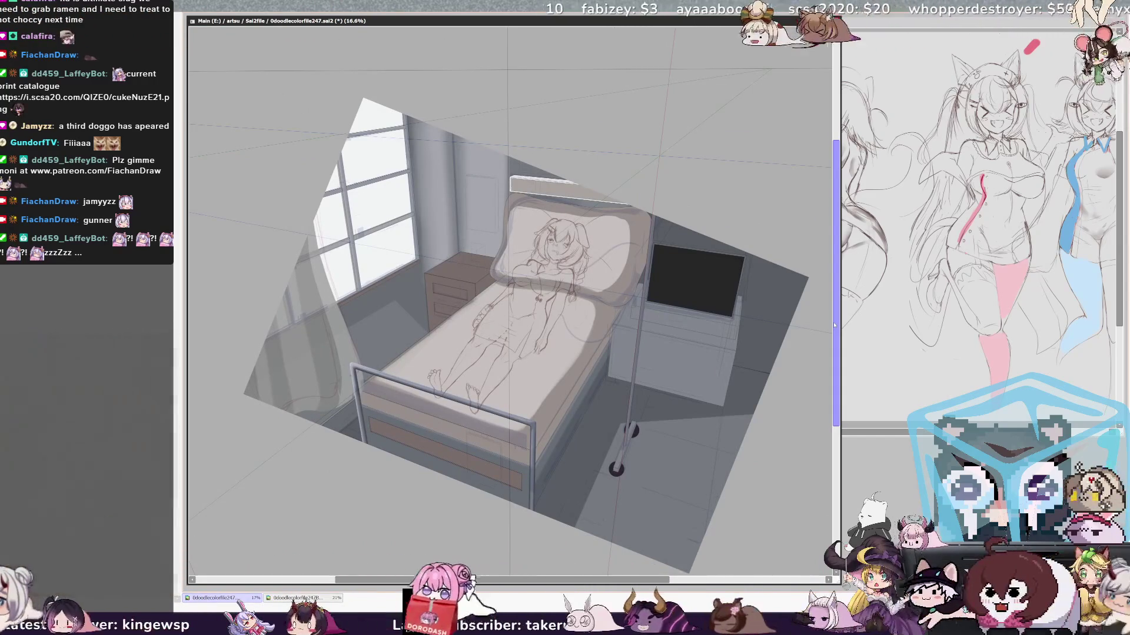
pyautogui.press('h')
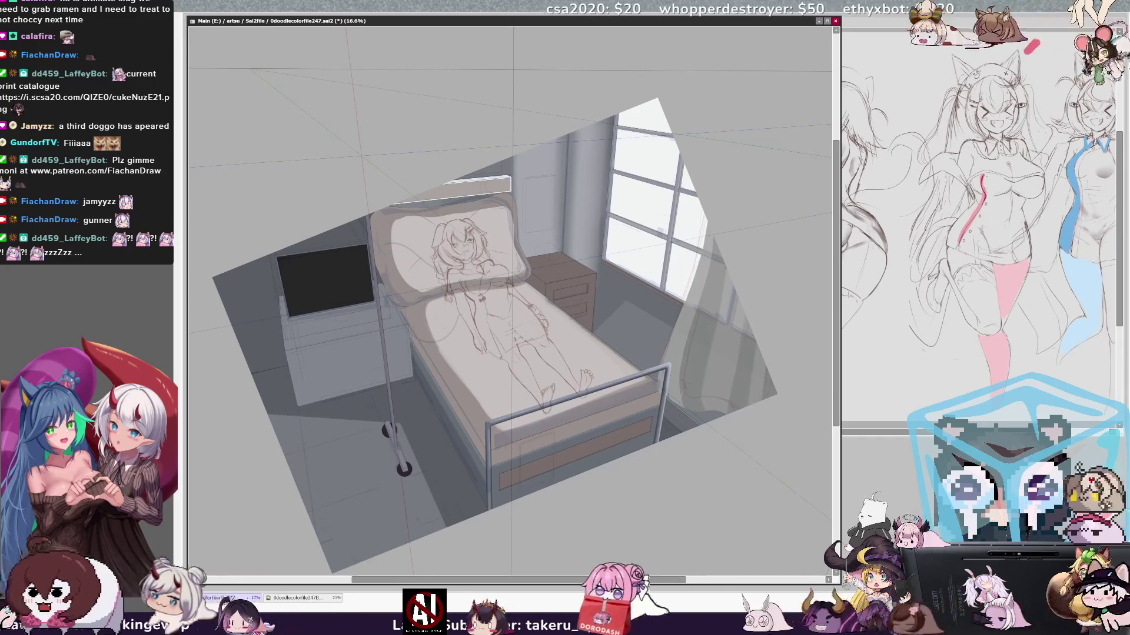
pyautogui.press('Delete')
pyautogui.press('Delete')
pyautogui.press('Delete')
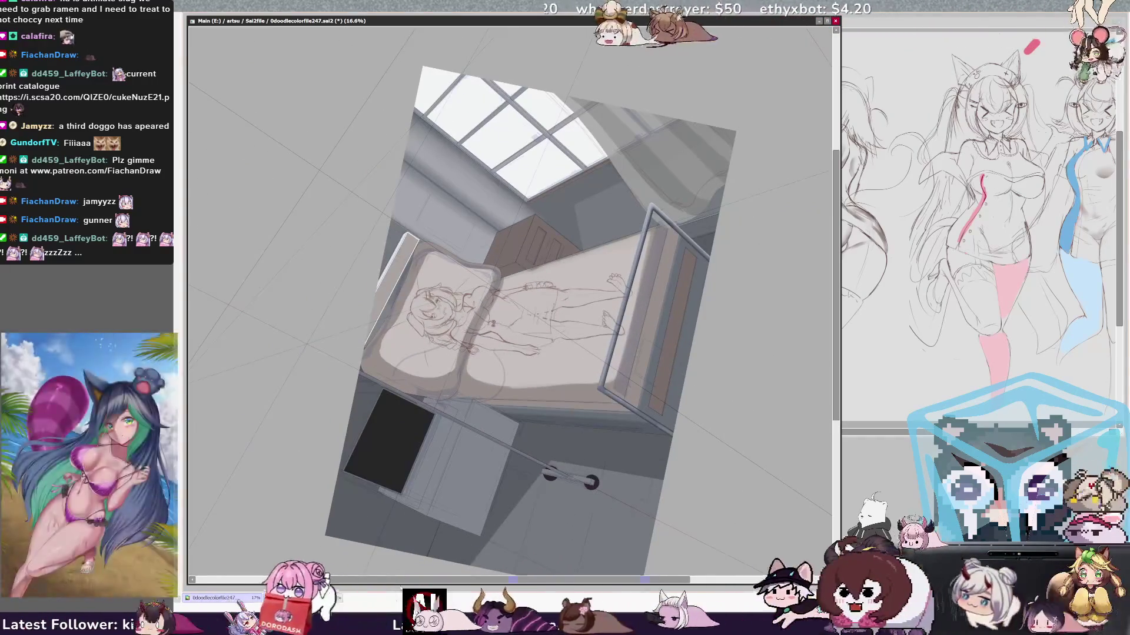
pyautogui.press('End')
pyautogui.hotkey('ctrl', '+')
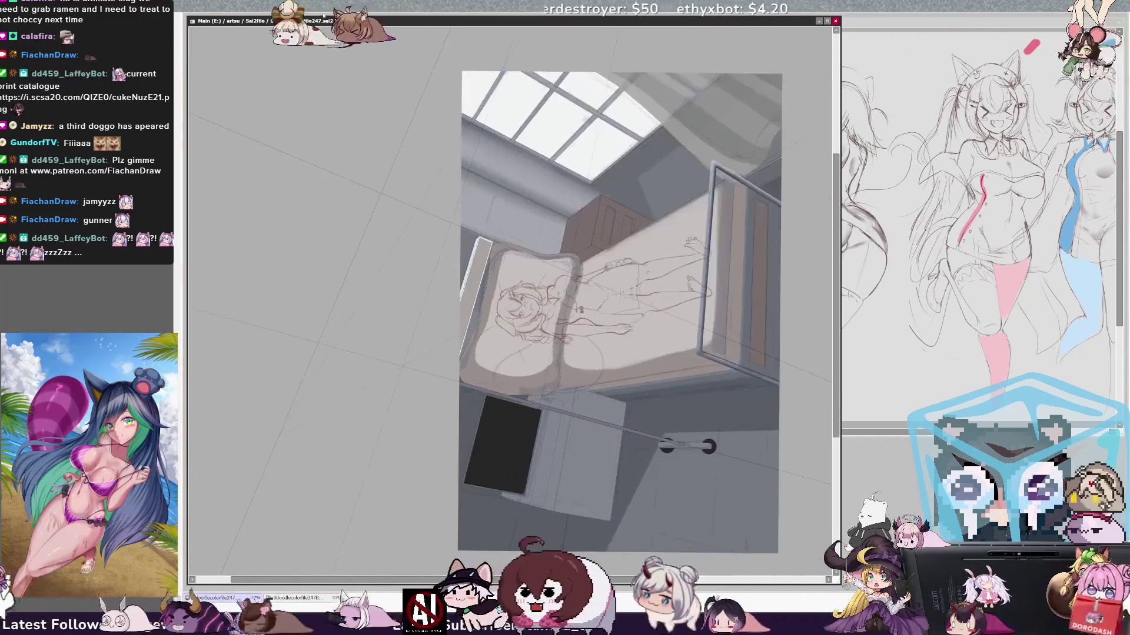
pyautogui.hotkey('ctrl', '+')
pyautogui.hotkey('ctrl', '+')
pyautogui.hotkey('ctrl', '+')
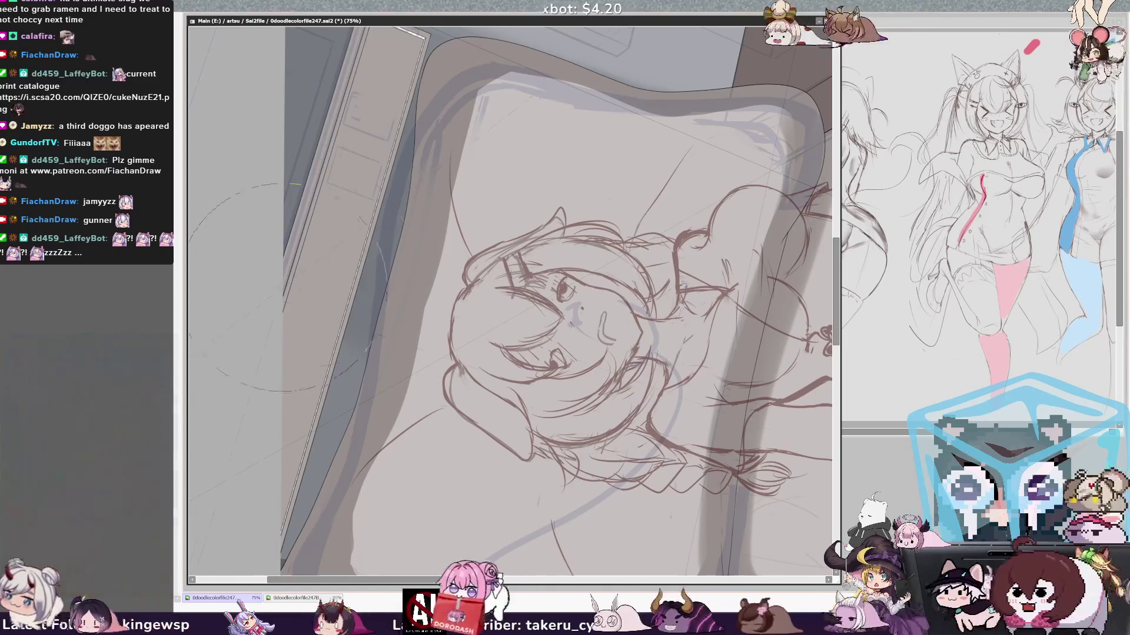
pyautogui.press('[')
pyautogui.press('[')
pyautogui.press('[')
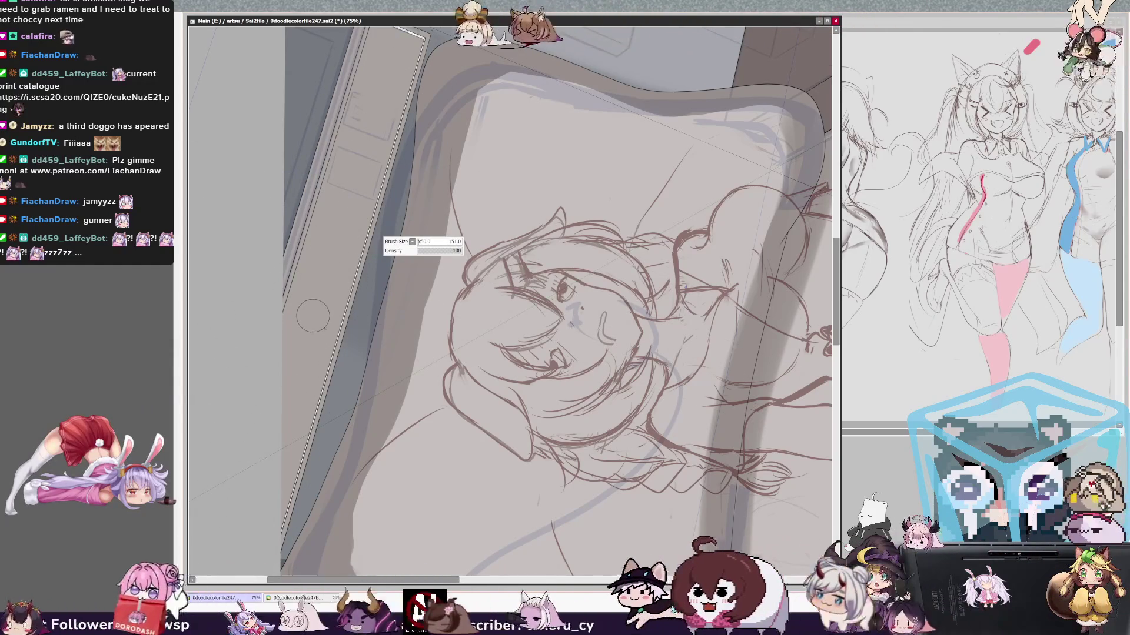
pyautogui.press('[')
pyautogui.press('[')
pyautogui.press('[')
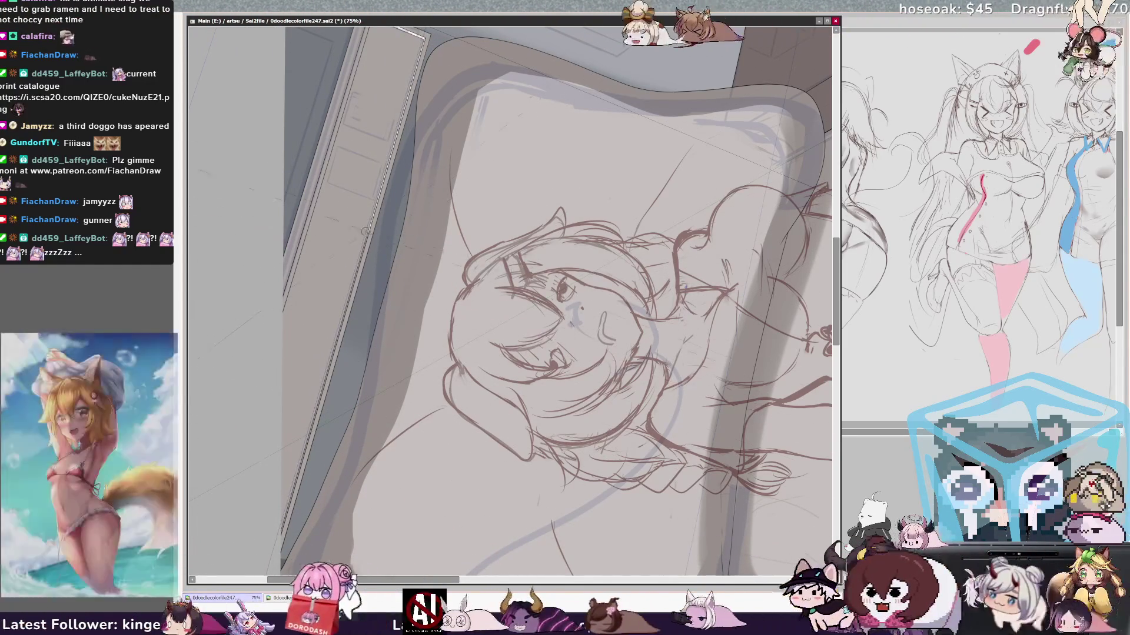
pyautogui.moveTo(511, 294)
pyautogui.mouseDown()
pyautogui.moveTo(729, 306)
pyautogui.moveTo(629, 529)
pyautogui.moveTo(518, 471)
pyautogui.moveTo(517, 418)
pyautogui.mouseUp()
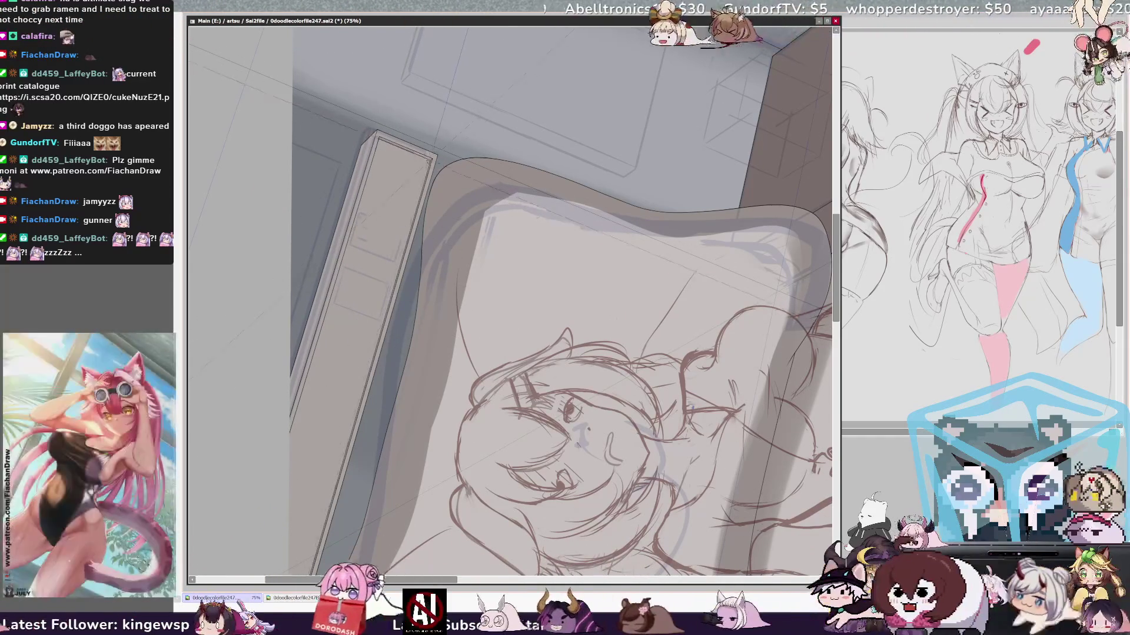
pyautogui.moveTo(295, 169); pyautogui.dragTo(270, 37)
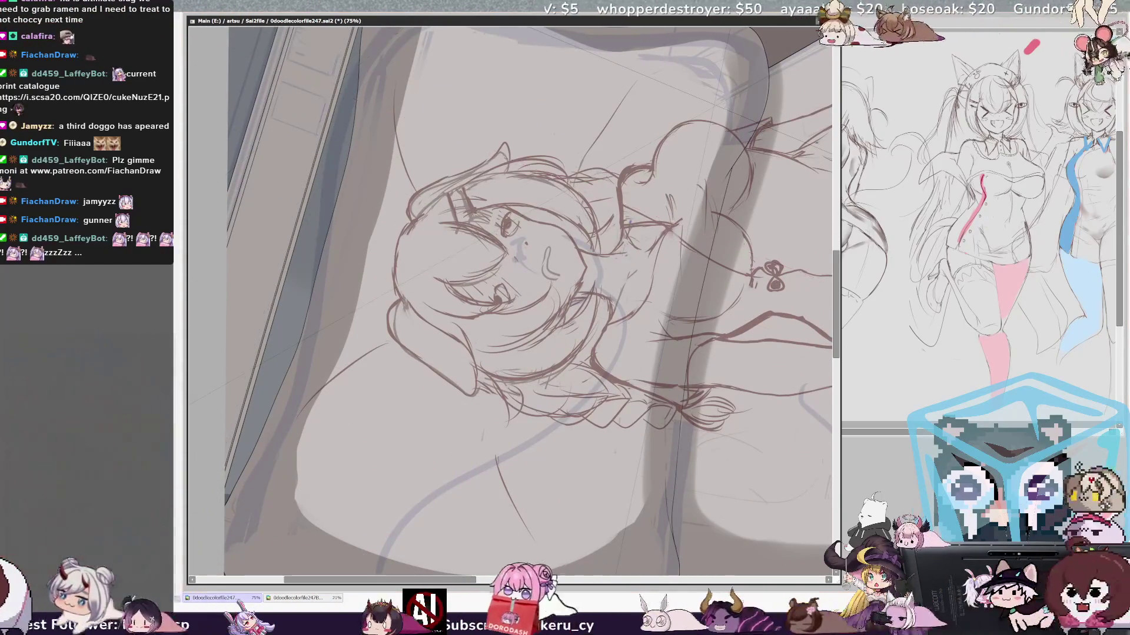
pyautogui.press('-')
pyautogui.press('-')
pyautogui.press('-')
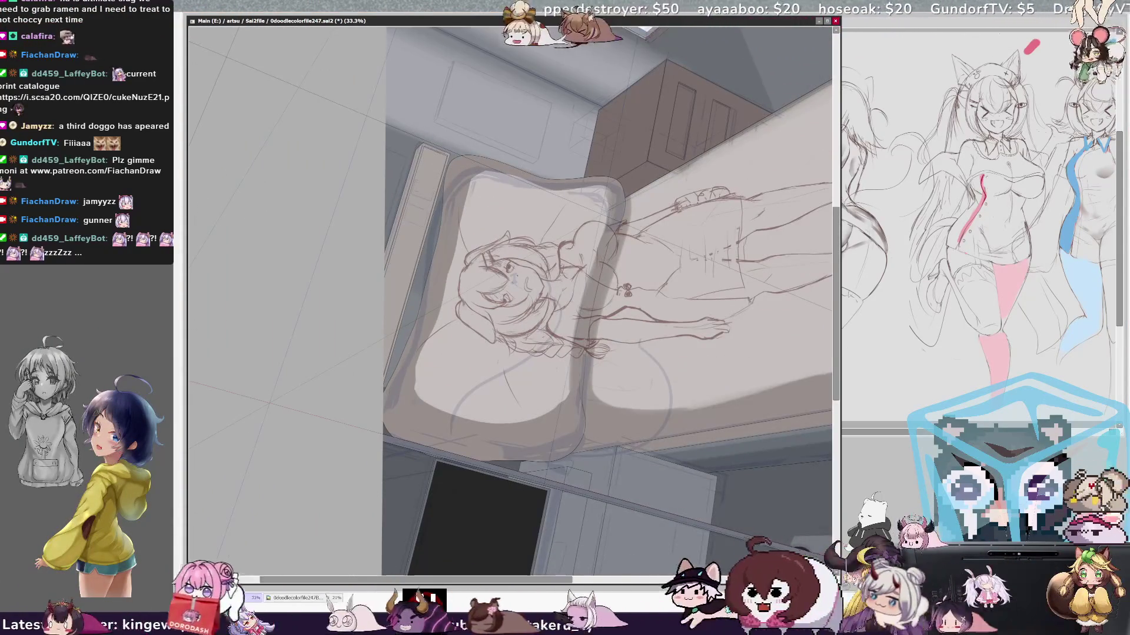
pyautogui.press('+')
pyautogui.press('+')
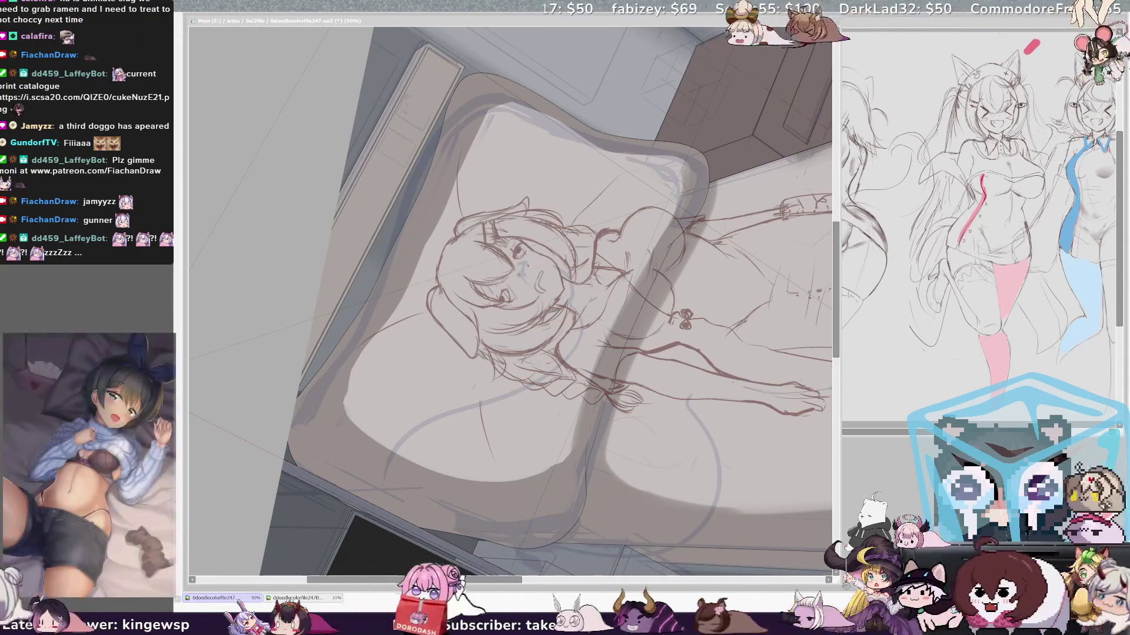
pyautogui.click(357, 183)
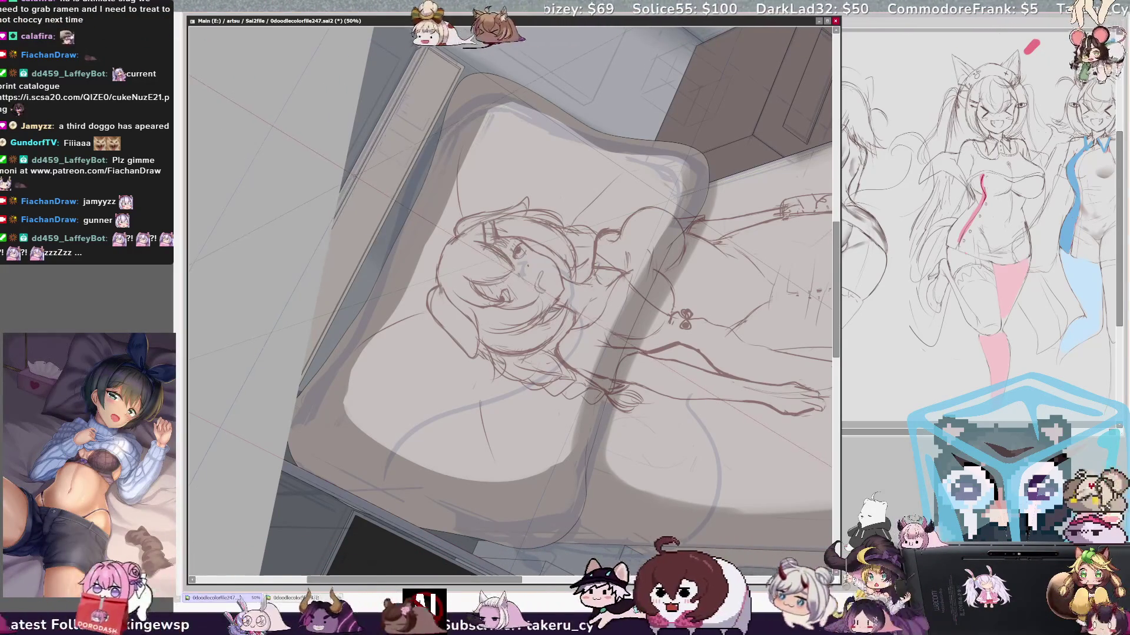
pyautogui.scroll(-2, 509, 282)
pyautogui.scroll(2, 509, 282)
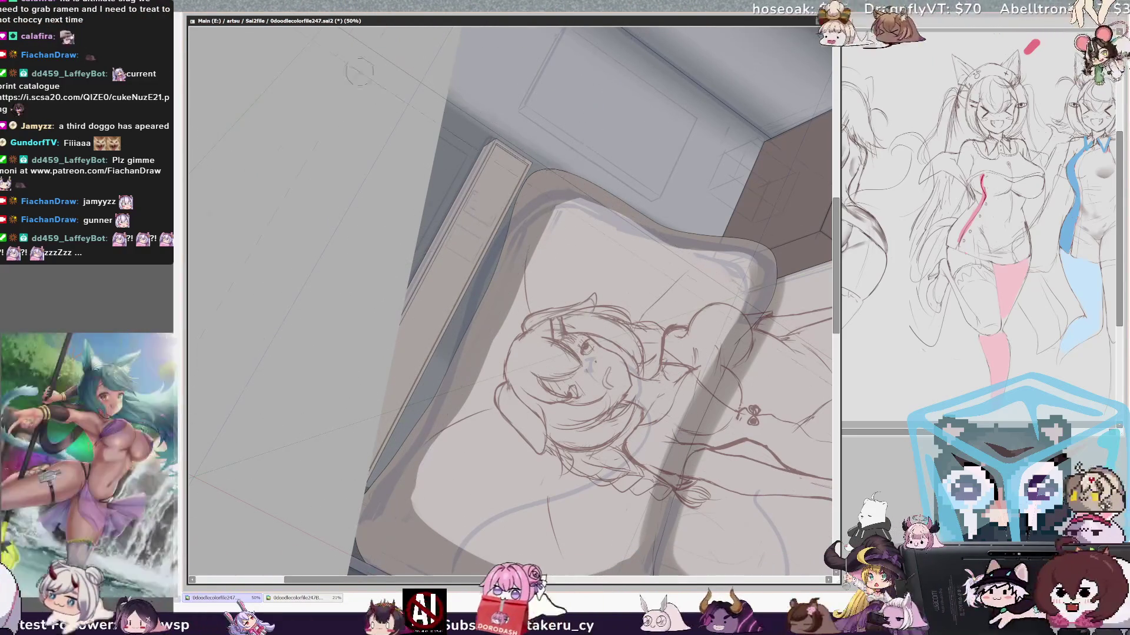
pyautogui.scroll(-3, 565, 171)
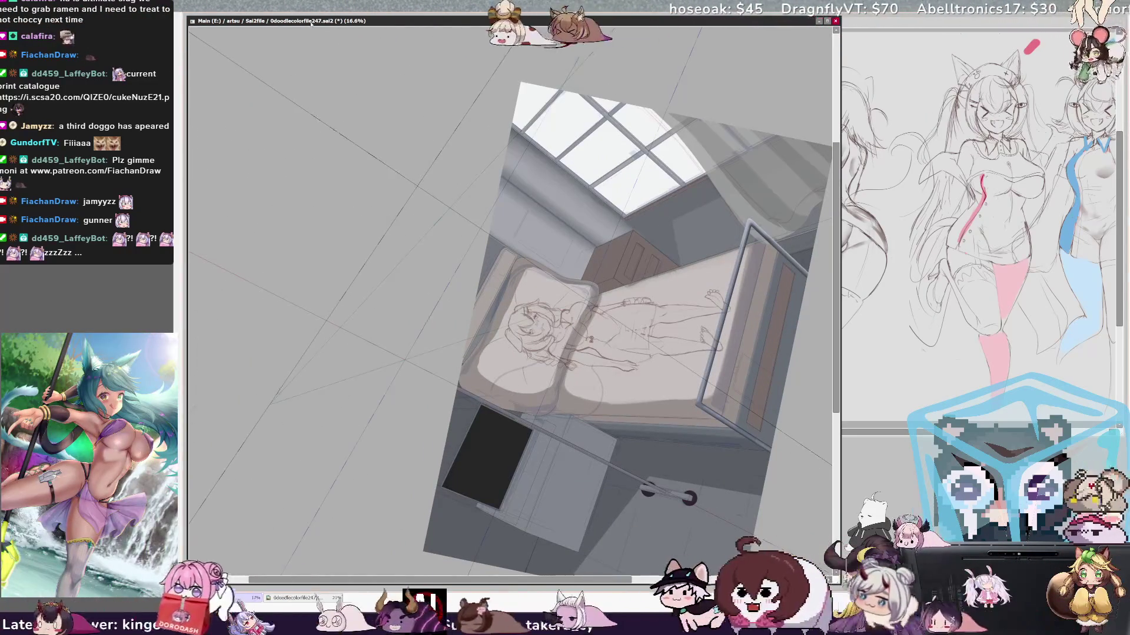
pyautogui.press('Home')
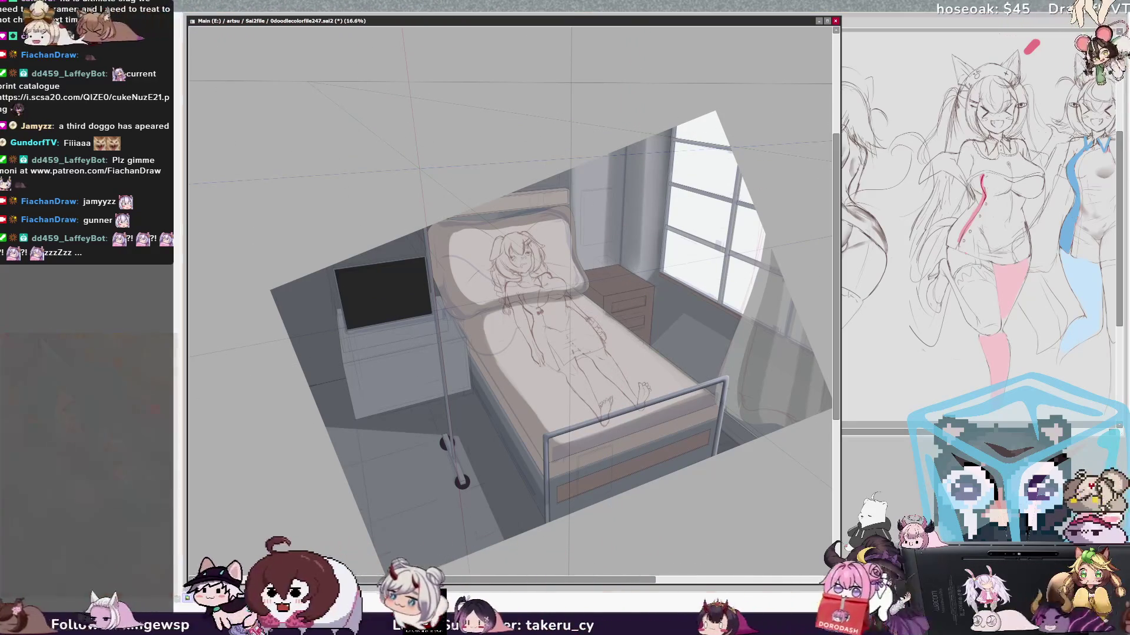
pyautogui.press('[')
pyautogui.press('[')
pyautogui.press('[')
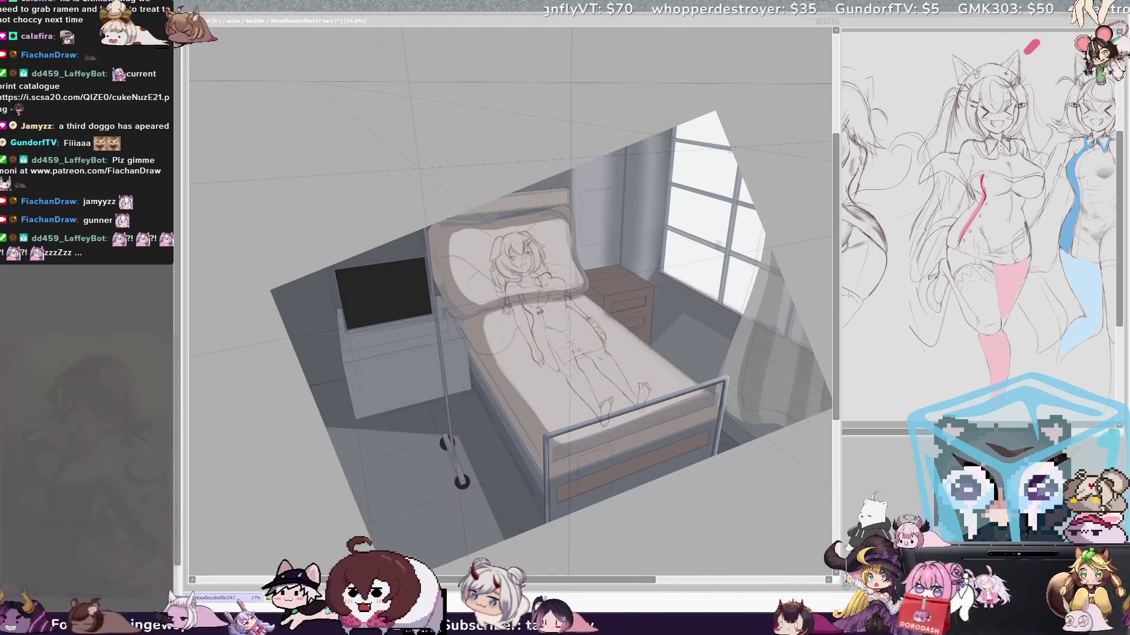
pyautogui.moveTo(649, 581); pyautogui.dragTo(655, 583)
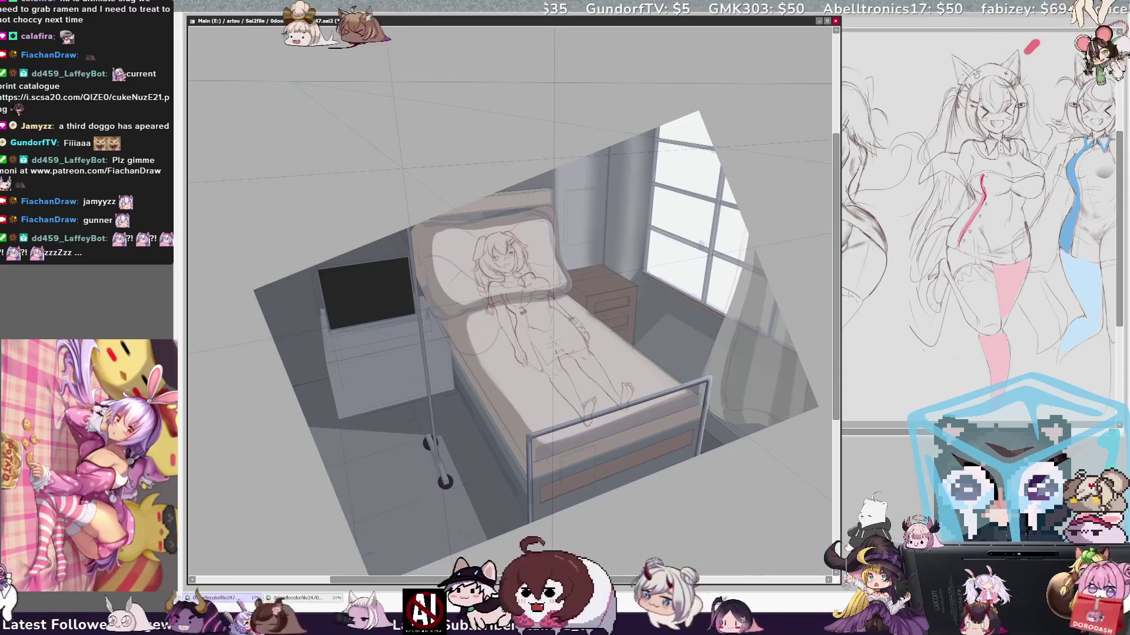
pyautogui.press('Delete')
pyautogui.press('Delete')
pyautogui.press('Delete')
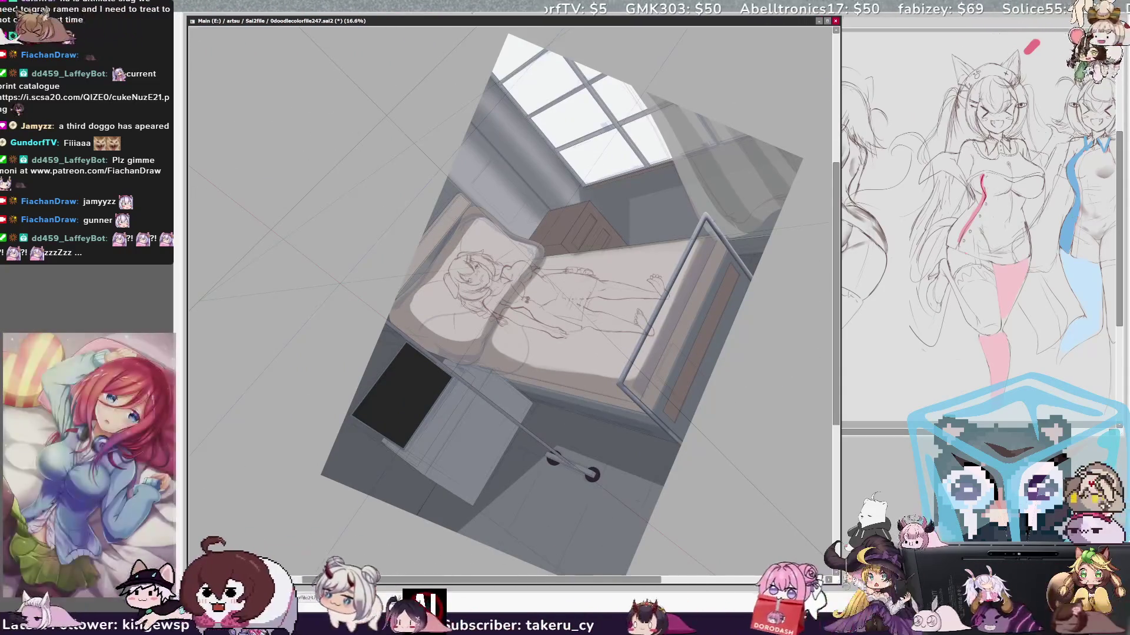
# - Darken the cabinet's right and lower sides, discarding a first shadow stroke underneath
pyautogui.moveTo(452, 438); pyautogui.dragTo(463, 459)
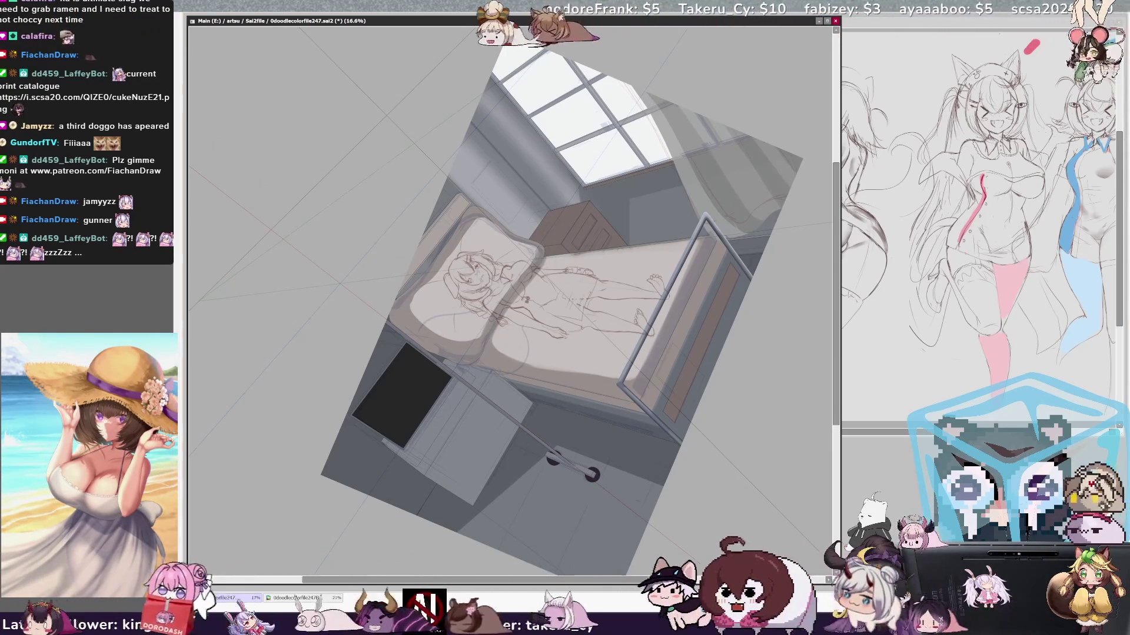
pyautogui.moveTo(447, 388); pyautogui.dragTo(435, 465)
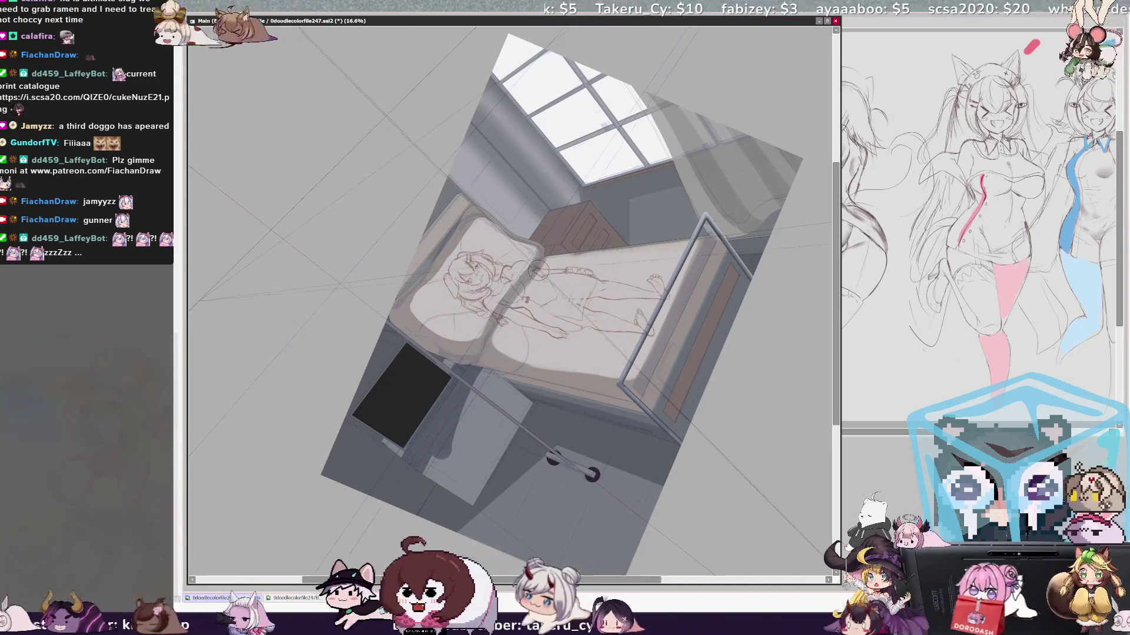
pyautogui.hotkey('ctrl', 'z')
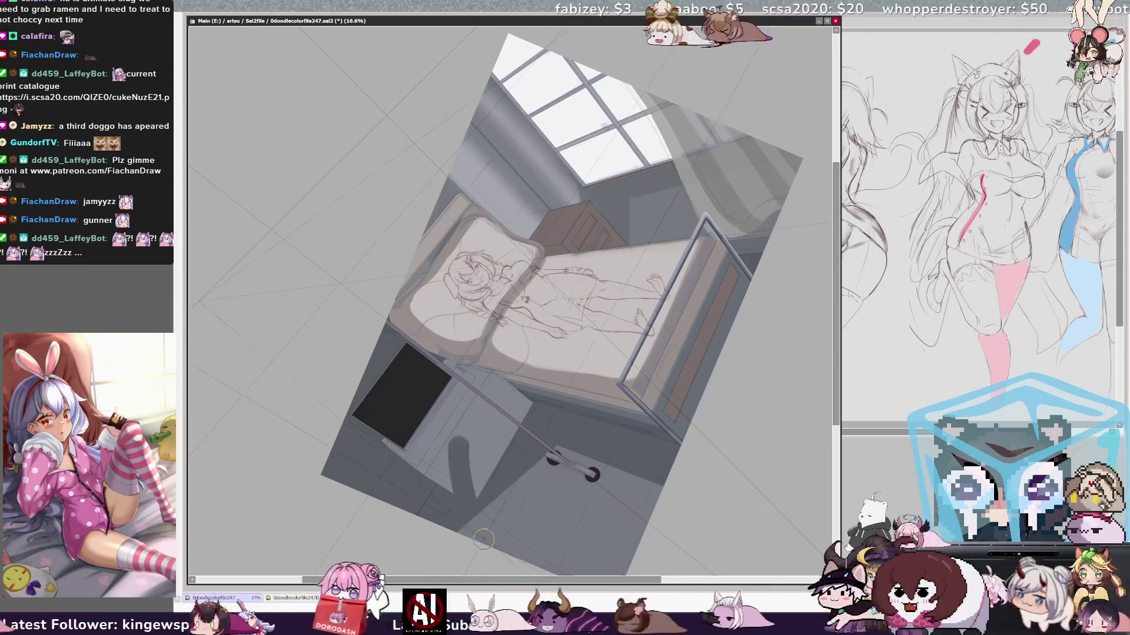
pyautogui.moveTo(512, 388); pyautogui.dragTo(465, 488)
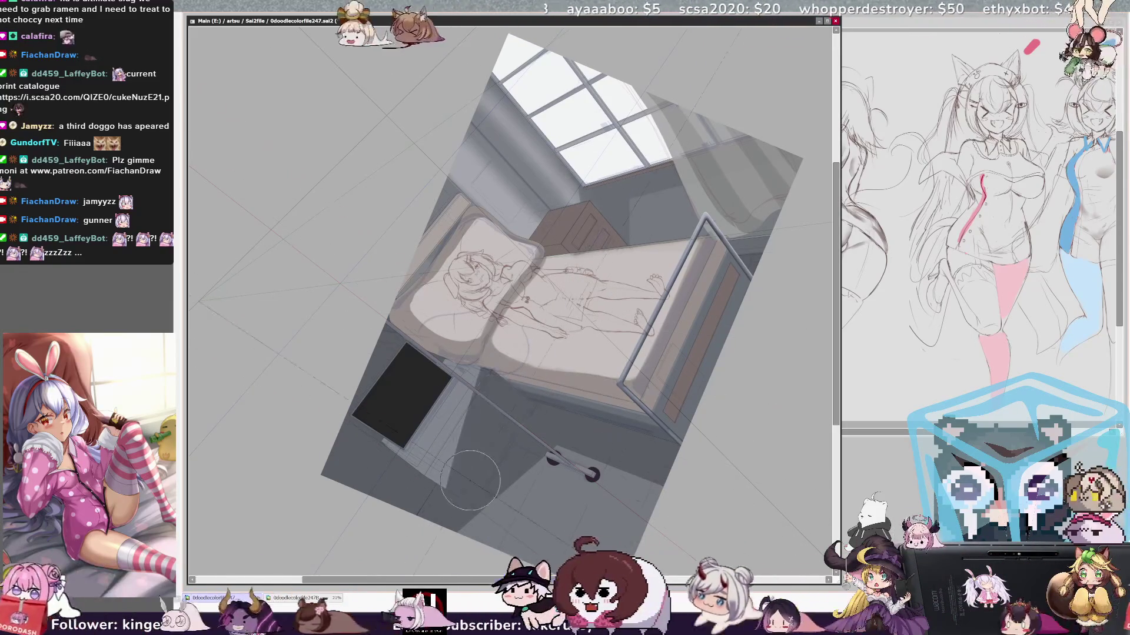
pyautogui.moveTo(465, 383); pyautogui.dragTo(421, 470)
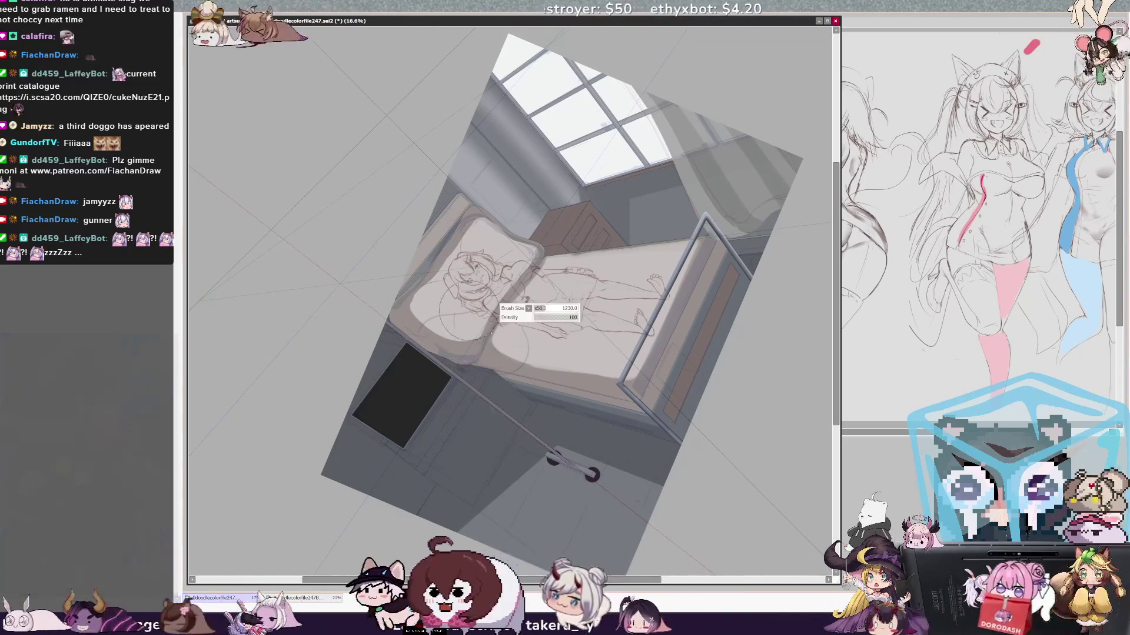
# - Paint a lighter band across the cabinet side, comparing it with undo and redo
pyautogui.moveTo(529, 406); pyautogui.dragTo(461, 498)
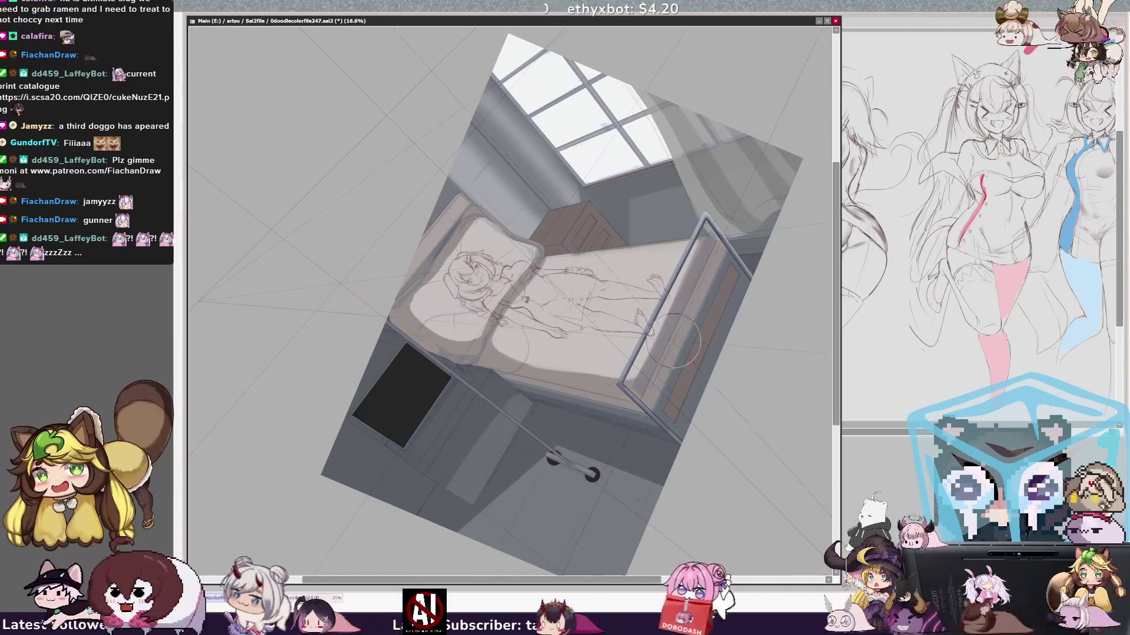
pyautogui.hotkey('ctrl', 'z')
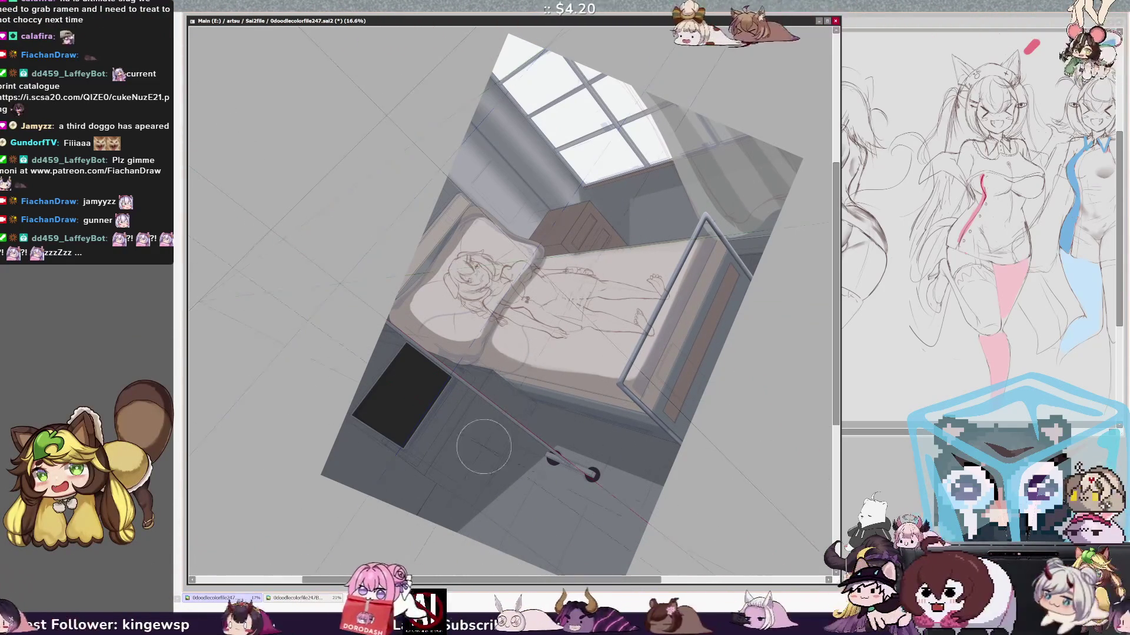
pyautogui.hotkey('ctrl', 'y')
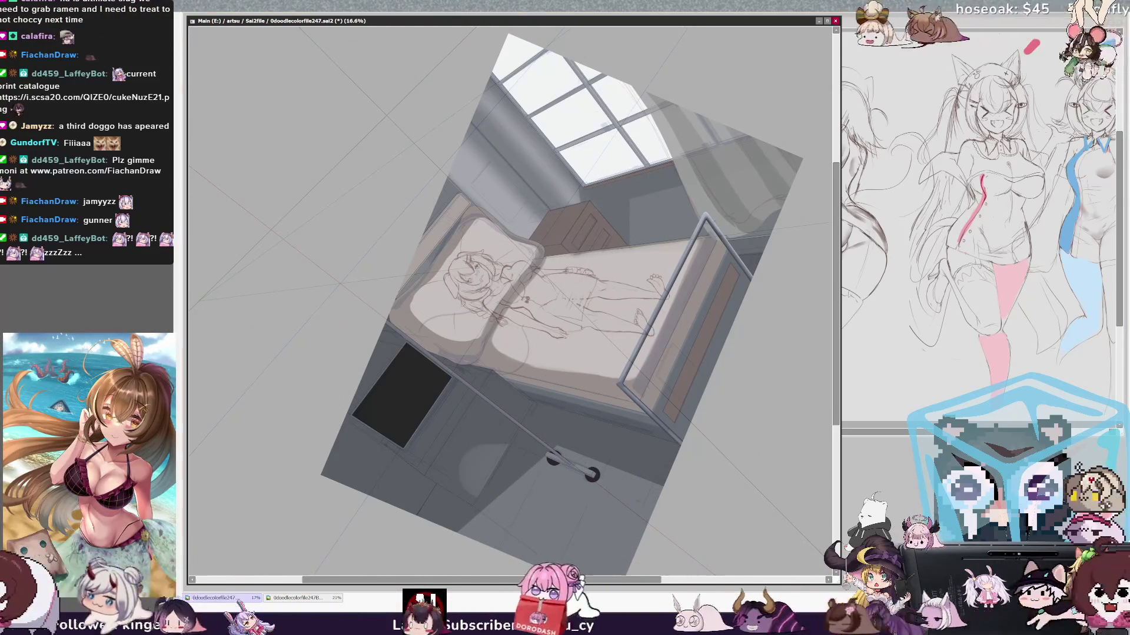
pyautogui.press('End')
pyautogui.press('End')
pyautogui.press('End')
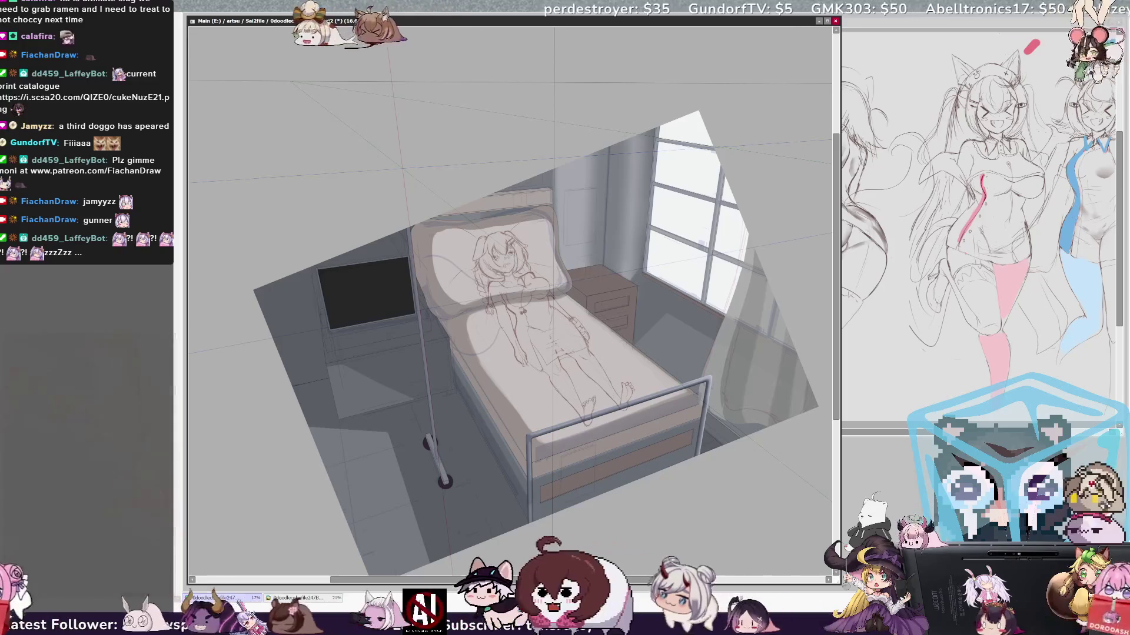
# - Rotate the view, select the floor beside the bed, shrink the brush, and undo the IV pole stroke
pyautogui.press('Delete')
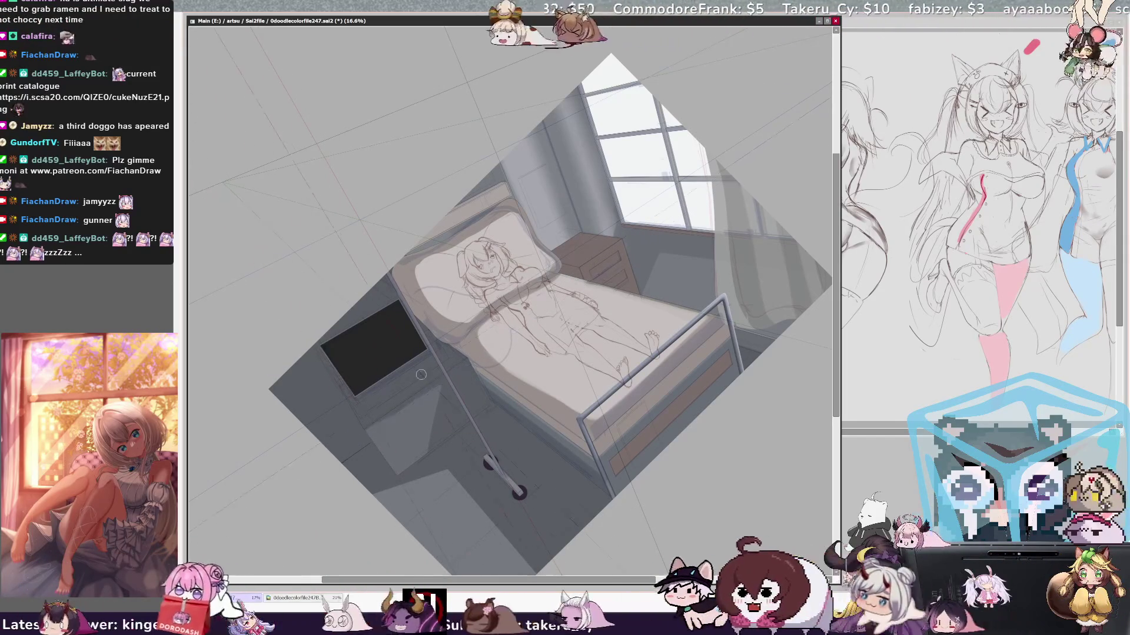
pyautogui.moveTo(471, 361); pyautogui.dragTo(492, 405)
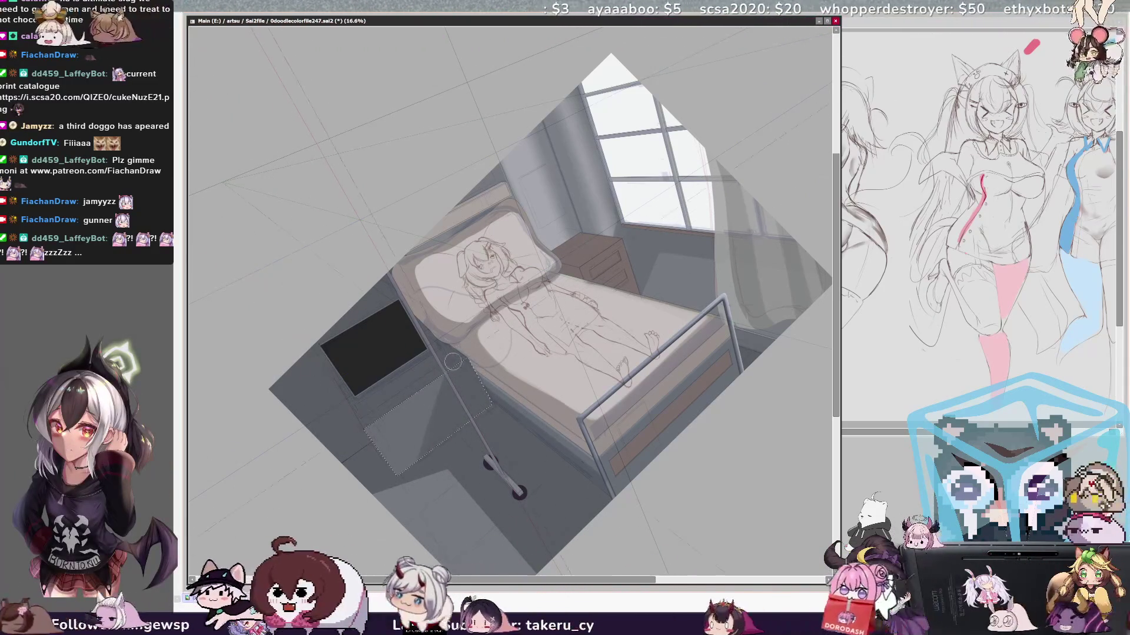
pyautogui.press('[')
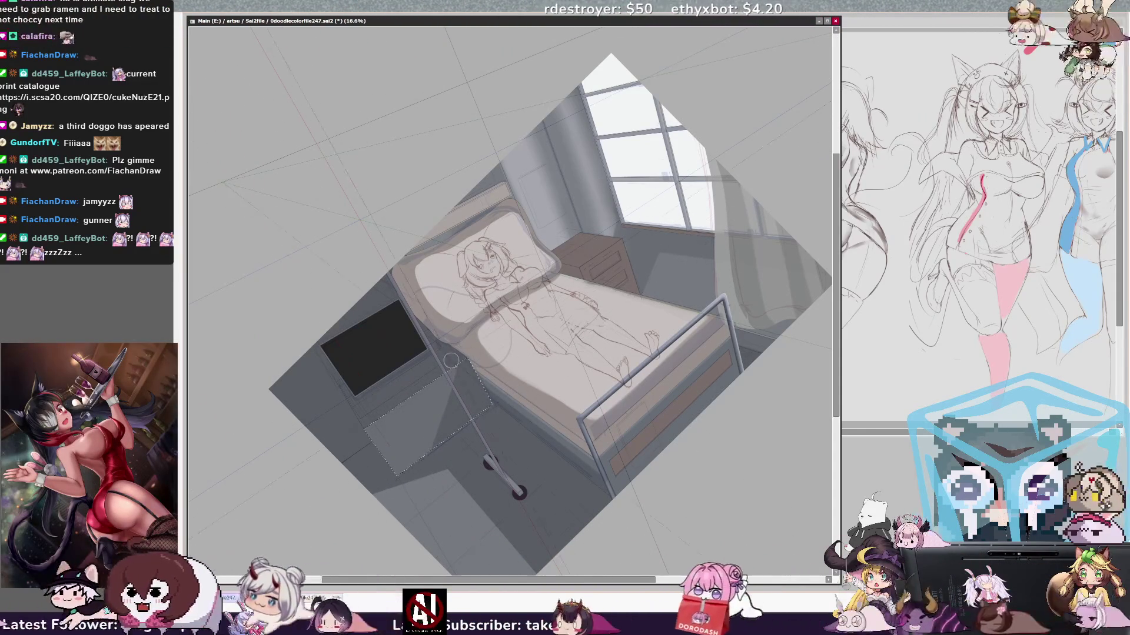
pyautogui.hotkey('ctrl', 'z')
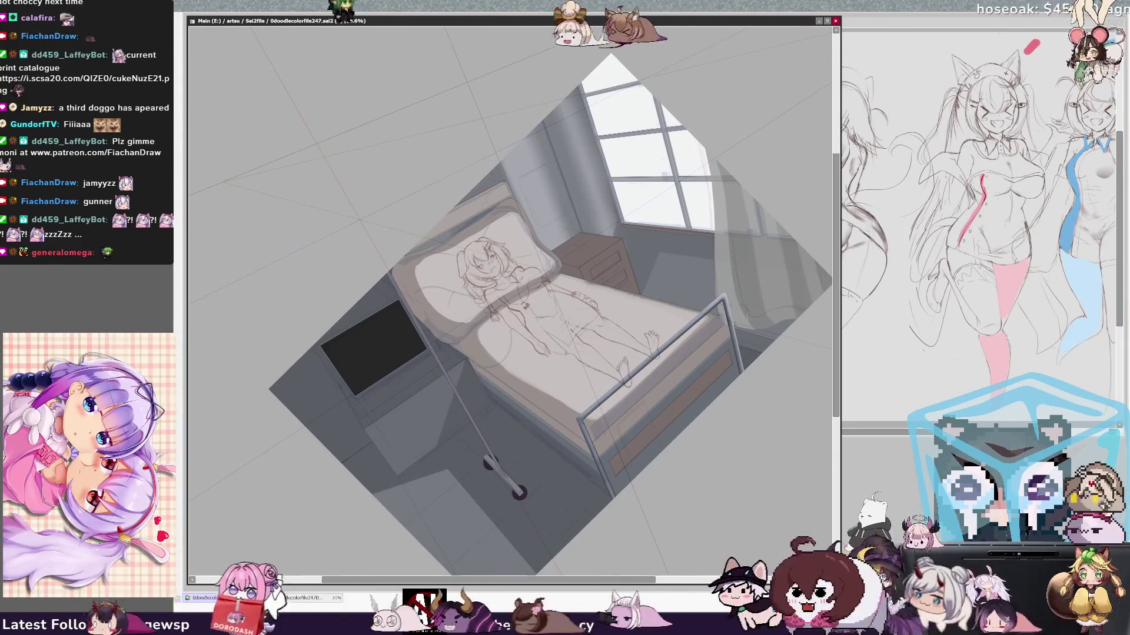
# - Turn a strip beneath the TV into a selection, testing and undoing a dark stroke near the pole
pyautogui.moveTo(427, 333); pyautogui.dragTo(369, 418)
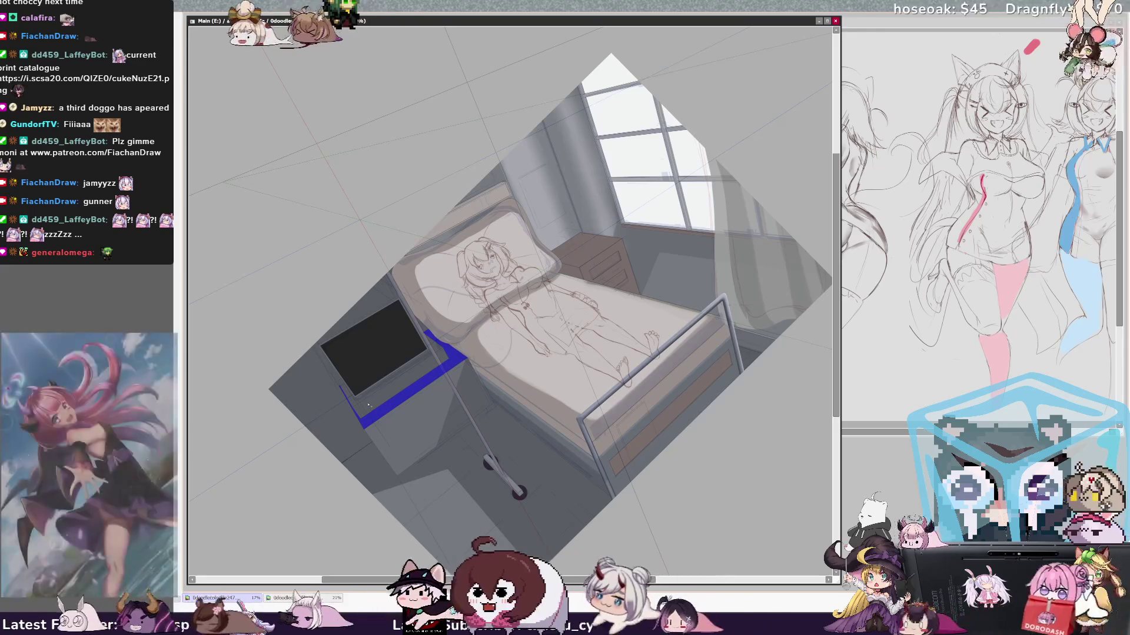
pyautogui.press('b')
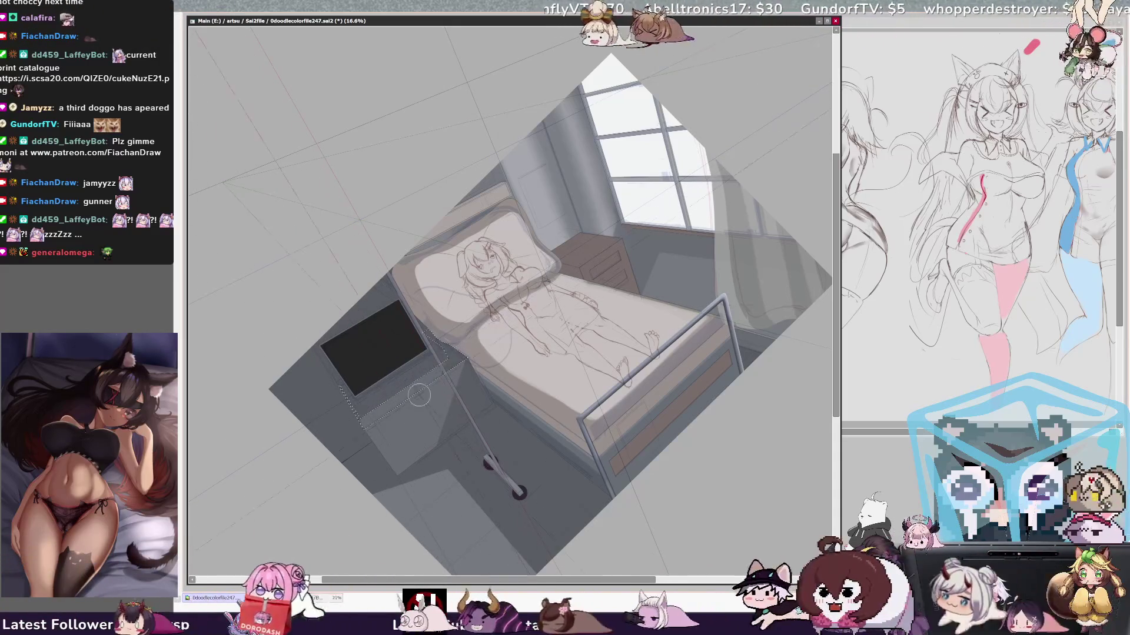
pyautogui.moveTo(462, 359); pyautogui.dragTo(428, 329)
pyautogui.hotkey('ctrl', 'z')
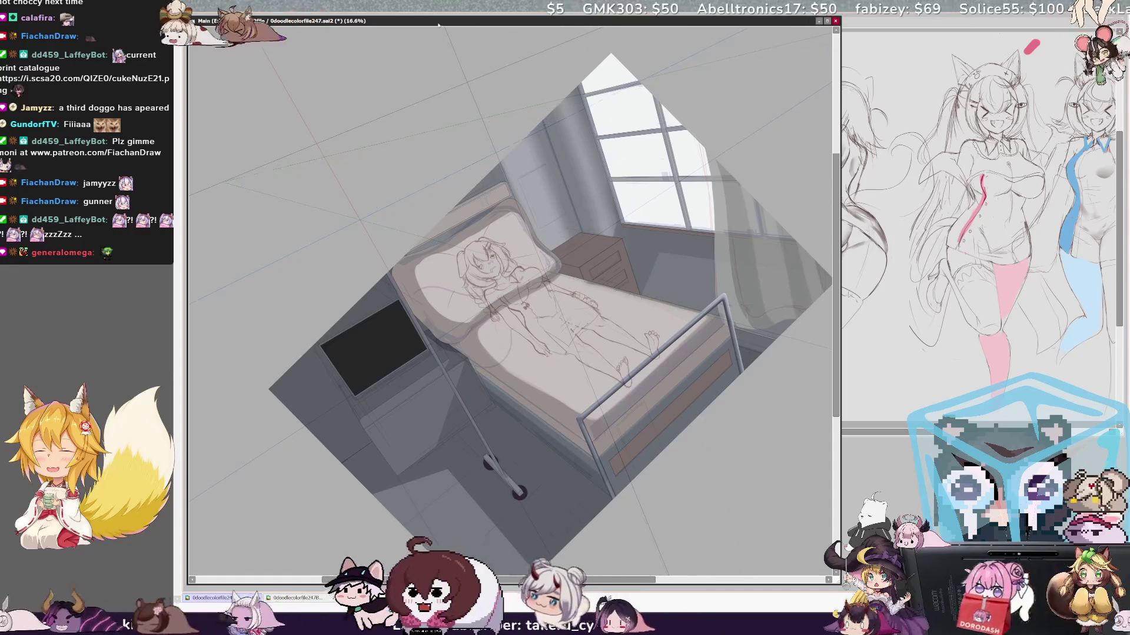
pyautogui.press('End')
pyautogui.press('End')
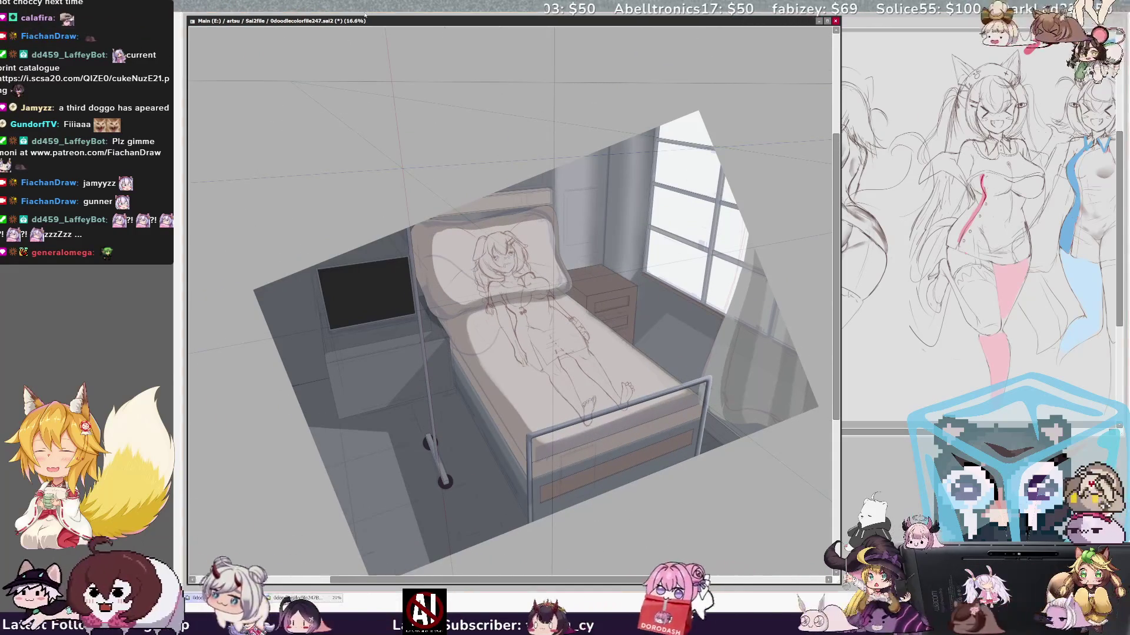
# - Try and undo a white fill under the TV, then rotate the canvas counterclockwise
pyautogui.hotkey('ctrl', 'z')
pyautogui.hotkey('ctrl', 'y')
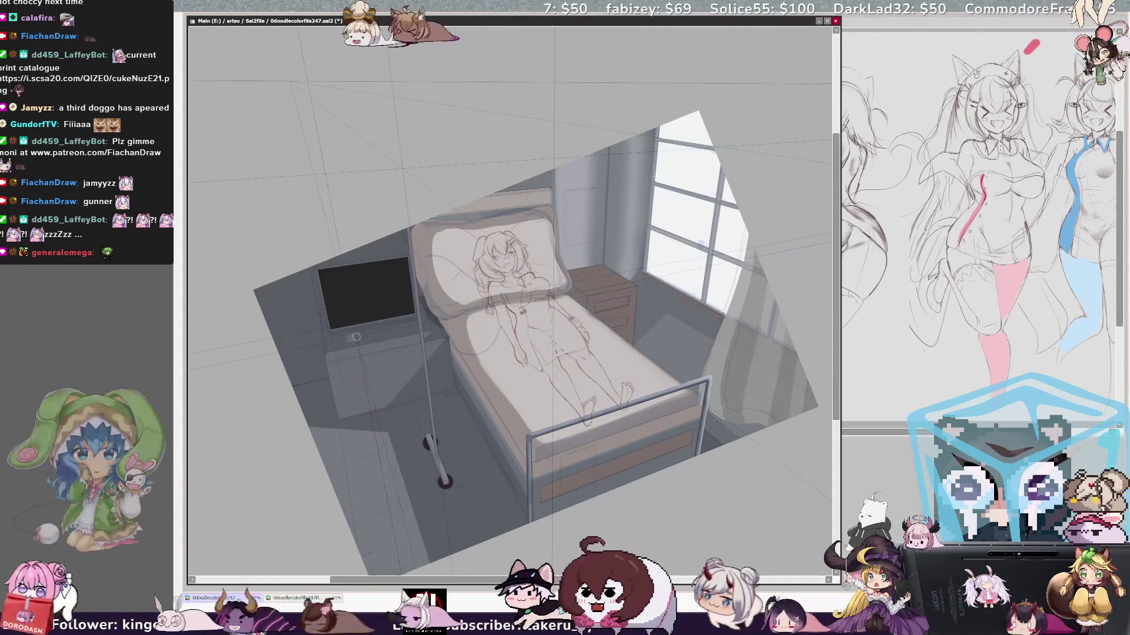
pyautogui.press('Delete')
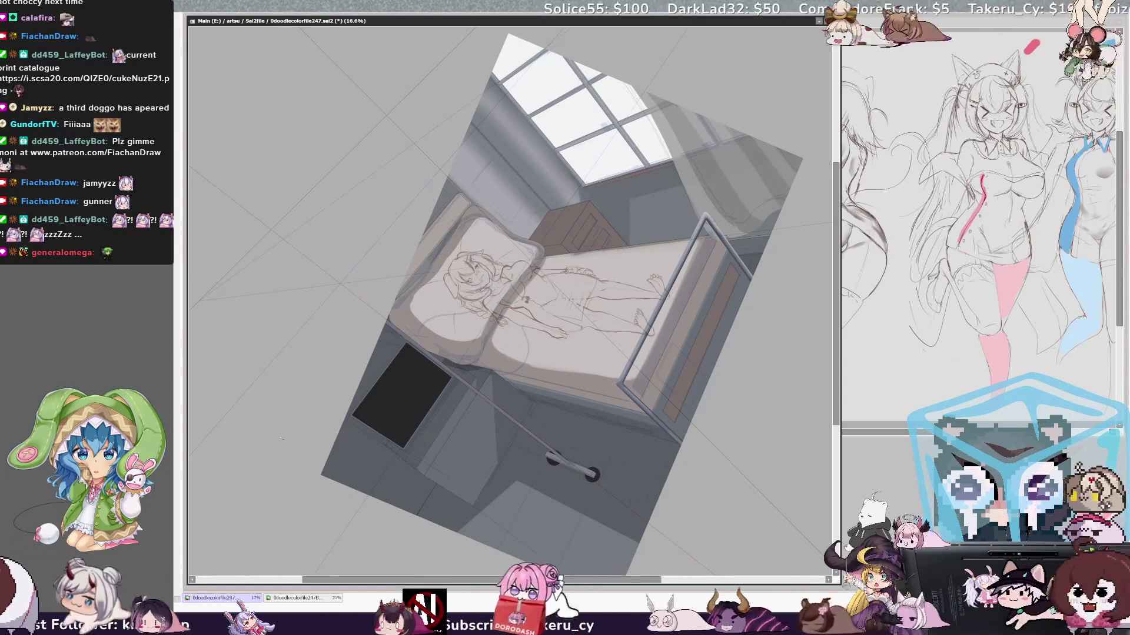
# - Hide the strip's overlay, try brush sizes 181, 296 and 461, then clear the selection beside the TV
pyautogui.press('Delete')
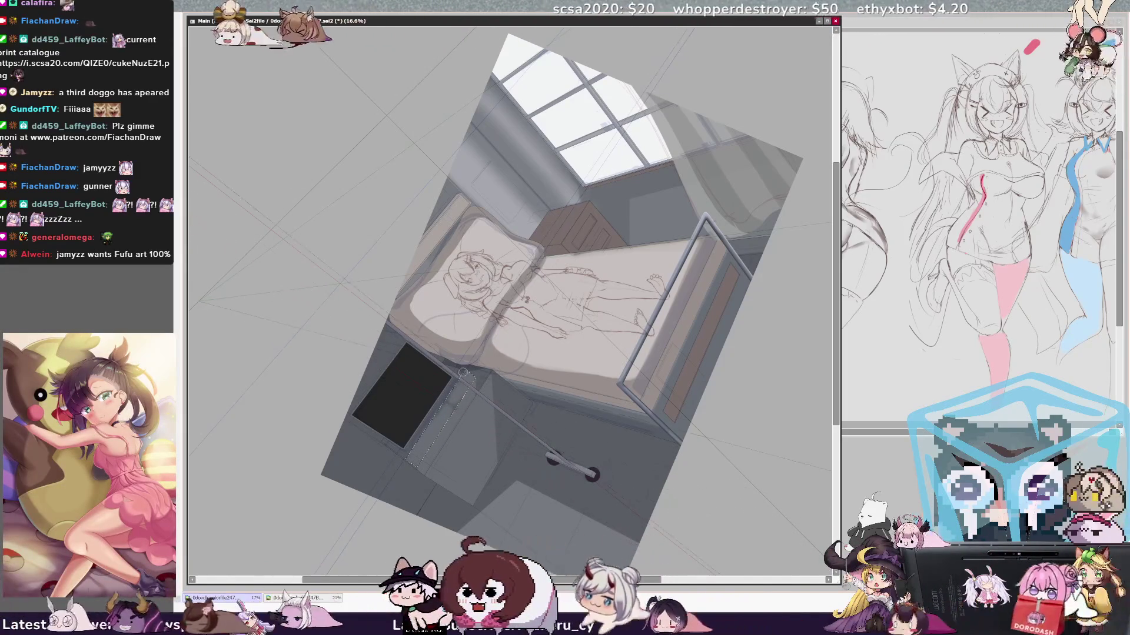
pyautogui.press(']')
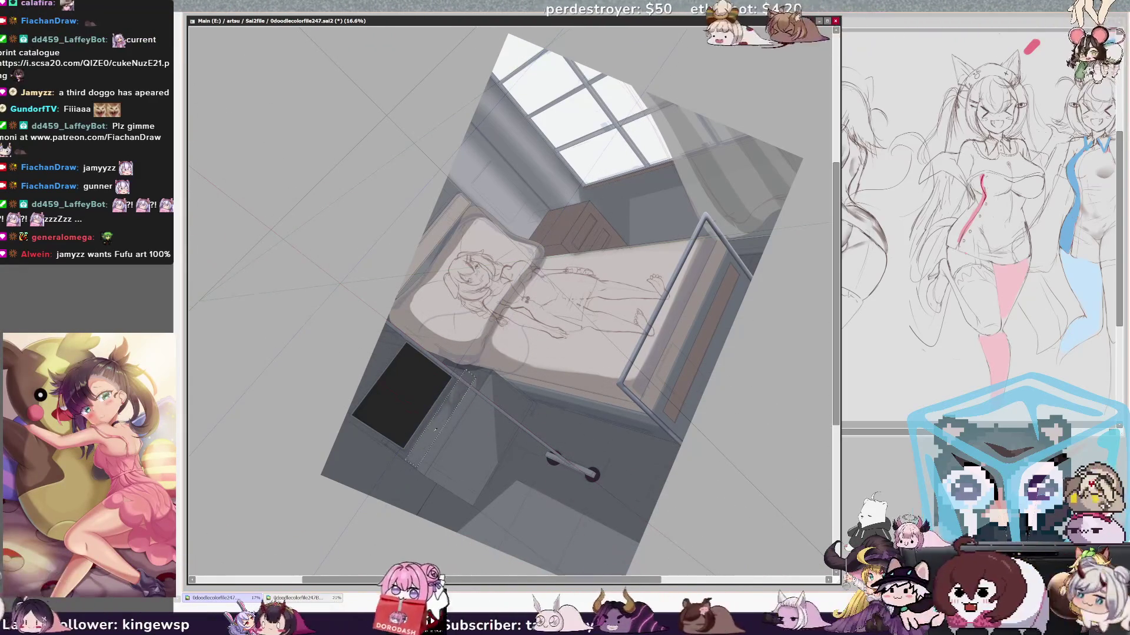
pyautogui.press('[')
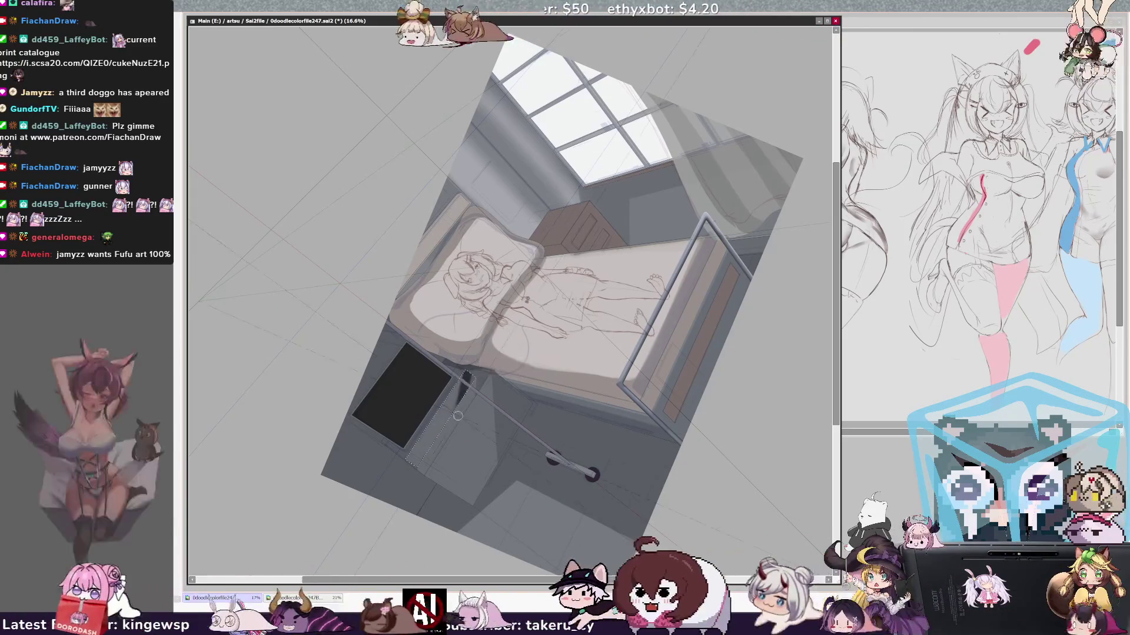
pyautogui.press('[')
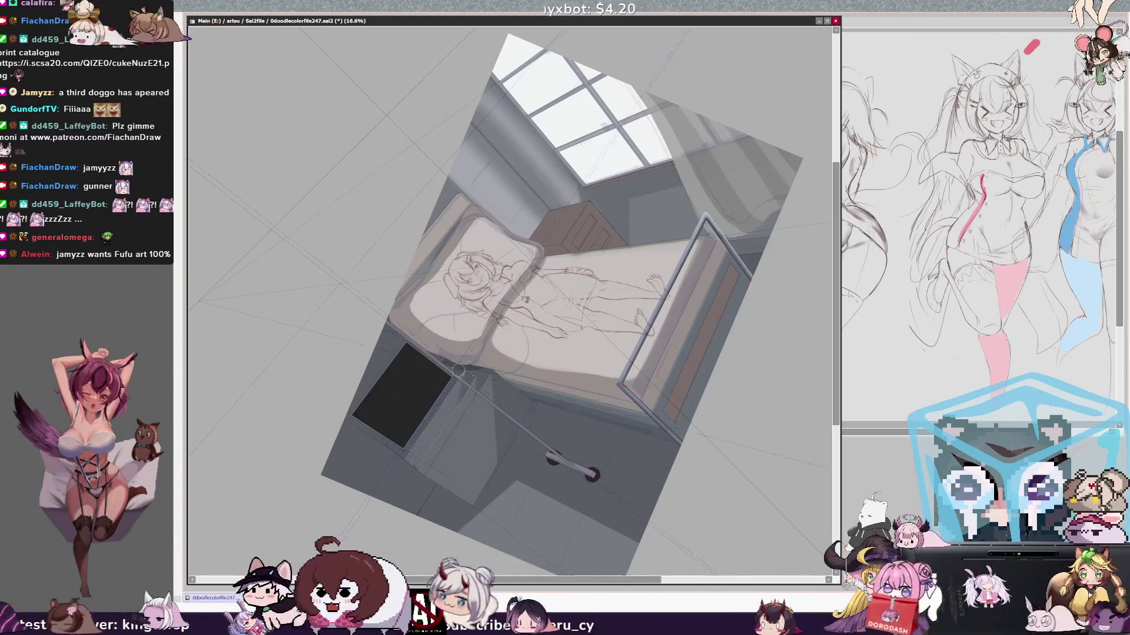
pyautogui.press(']')
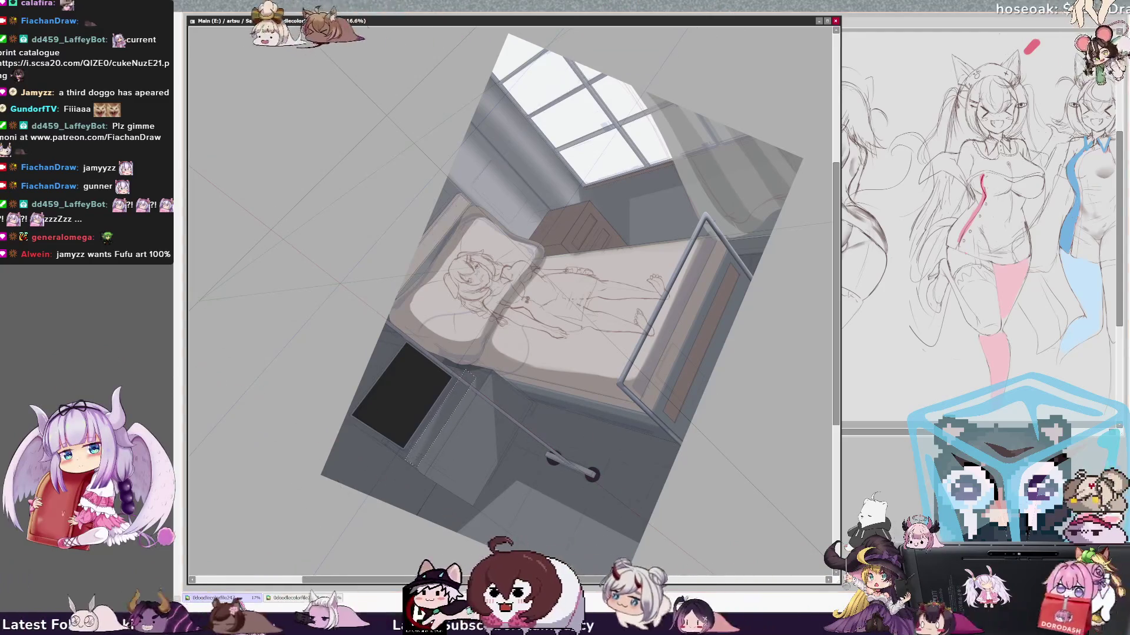
pyautogui.hotkey('ctrl', 'd')
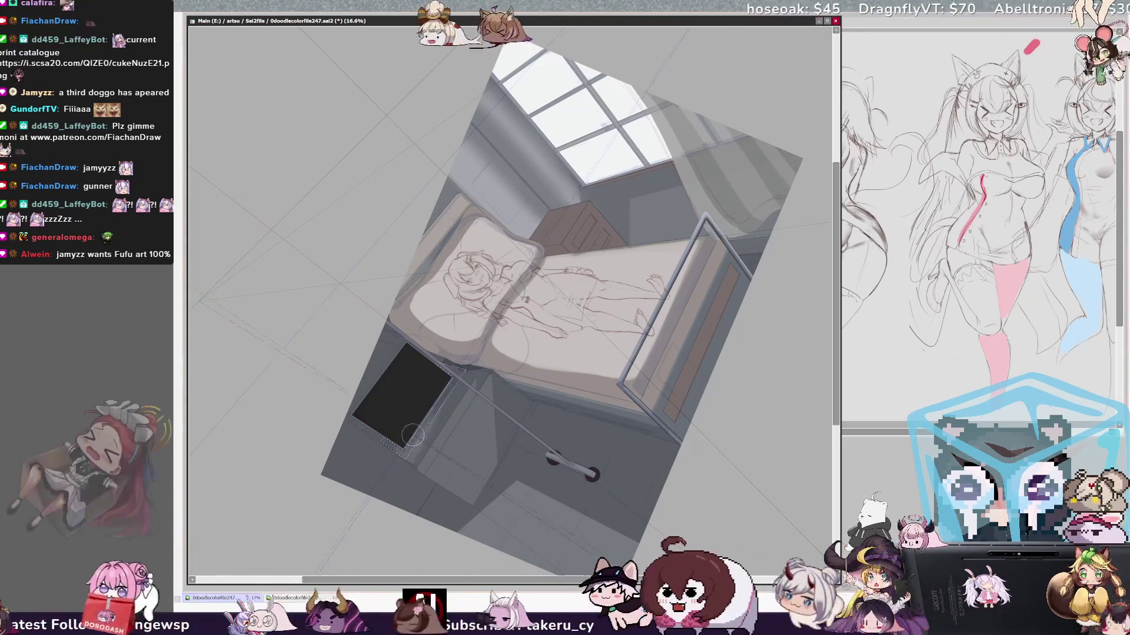
pyautogui.press(']')
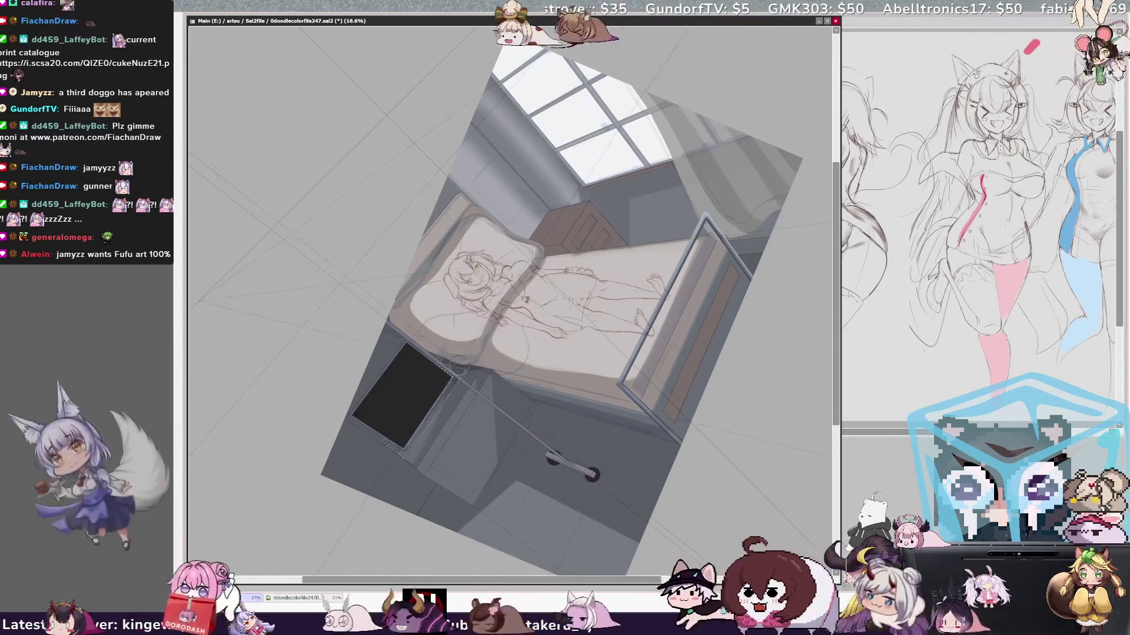
pyautogui.hotkey('ctrl', 'd')
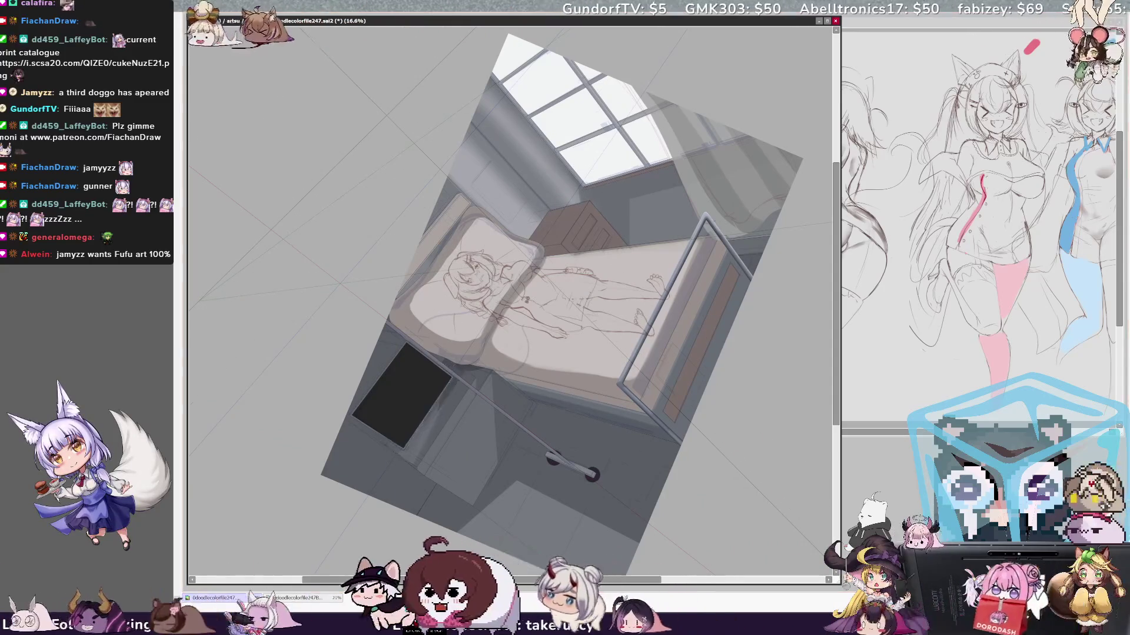
# - Pan the canvas horizontally and rotate the view clockwise back toward level
pyautogui.moveTo(595, 582); pyautogui.dragTo(614, 583)
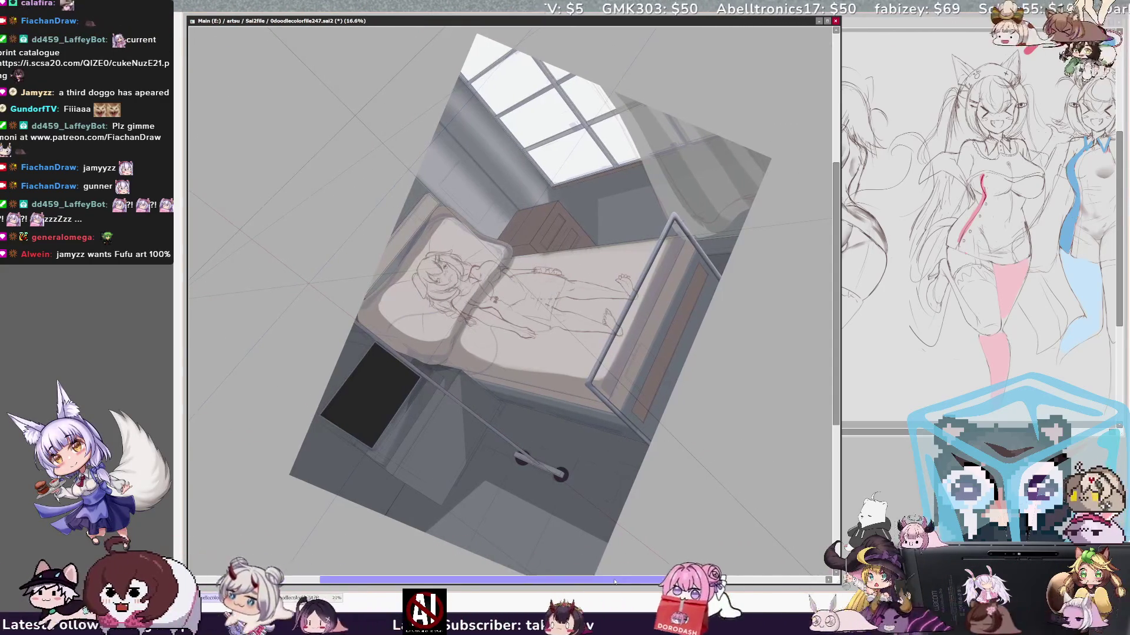
pyautogui.press('End')
pyautogui.press('End')
pyautogui.press('End')
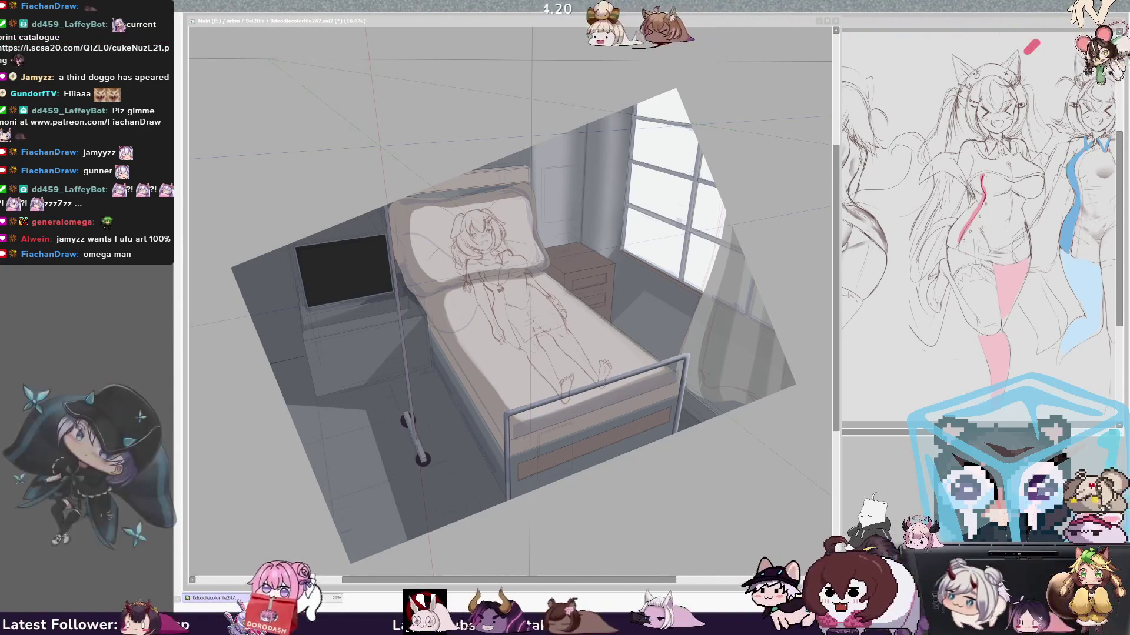
# - Focus the canvas and rotate it twice counterclockwise for a steep view along the bed and TV
pyautogui.click(421, 337)
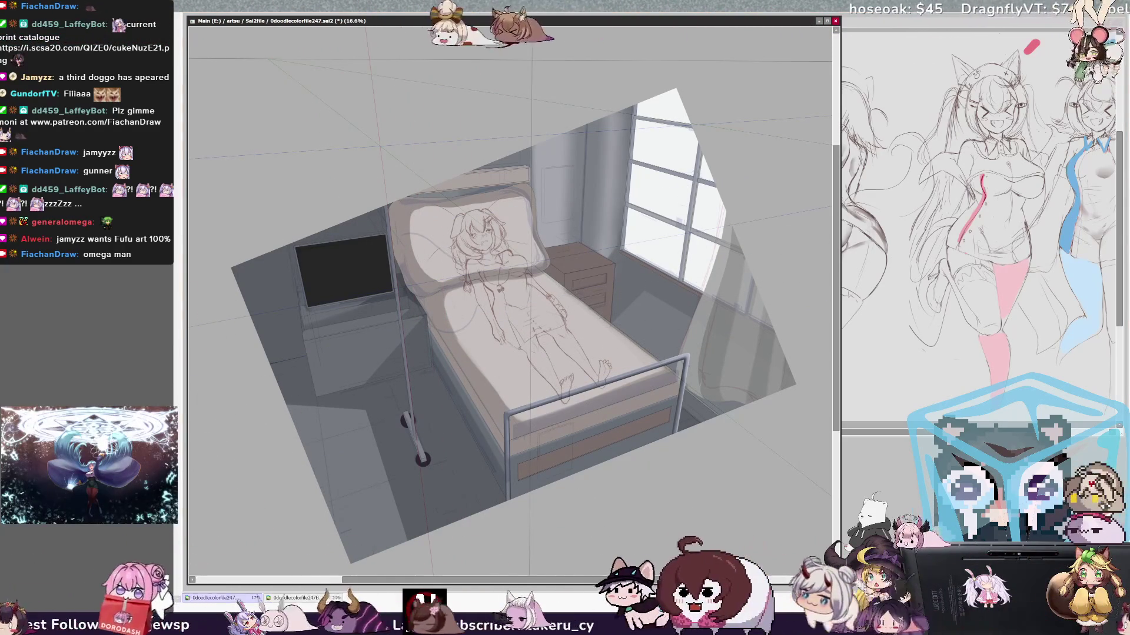
pyautogui.press('Delete')
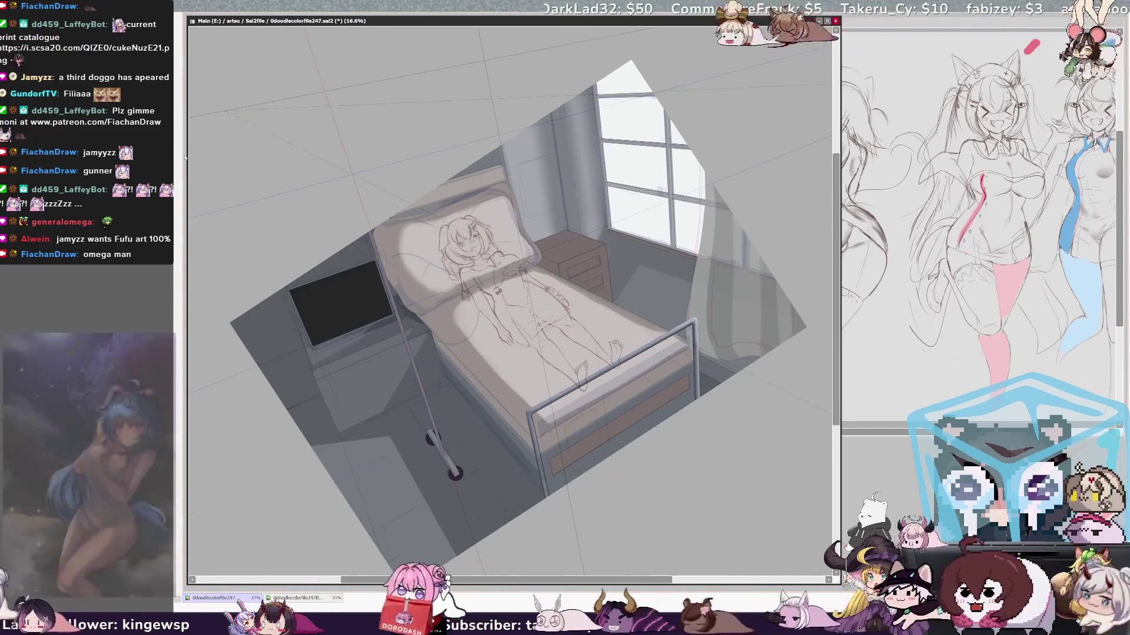
pyautogui.press('Delete')
pyautogui.press('Delete')
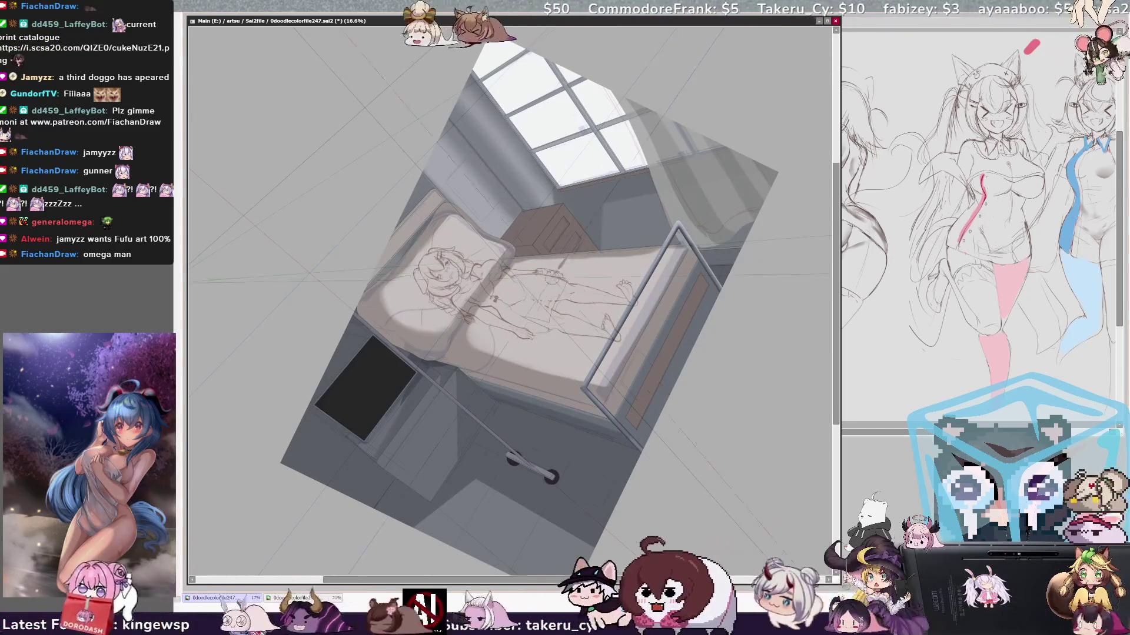
# - Draw a dark sketch stroke across the sleeping patient's figure on the bed
pyautogui.moveTo(513, 288)
pyautogui.mouseDown()
pyautogui.moveTo(547, 265)
pyautogui.moveTo(603, 300)
pyautogui.mouseUp()
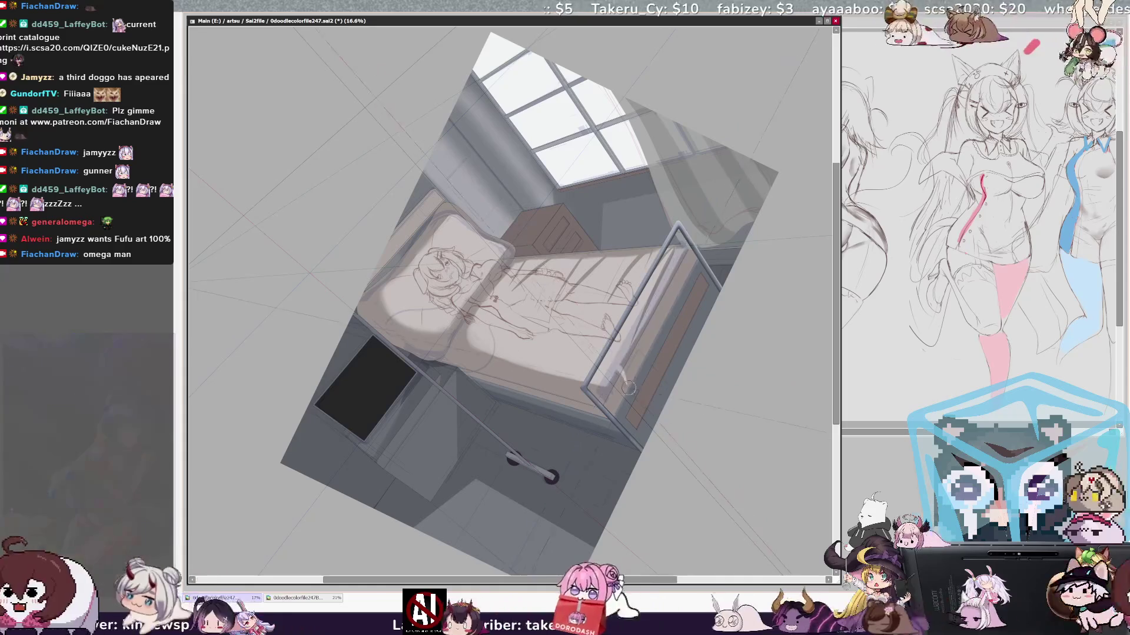